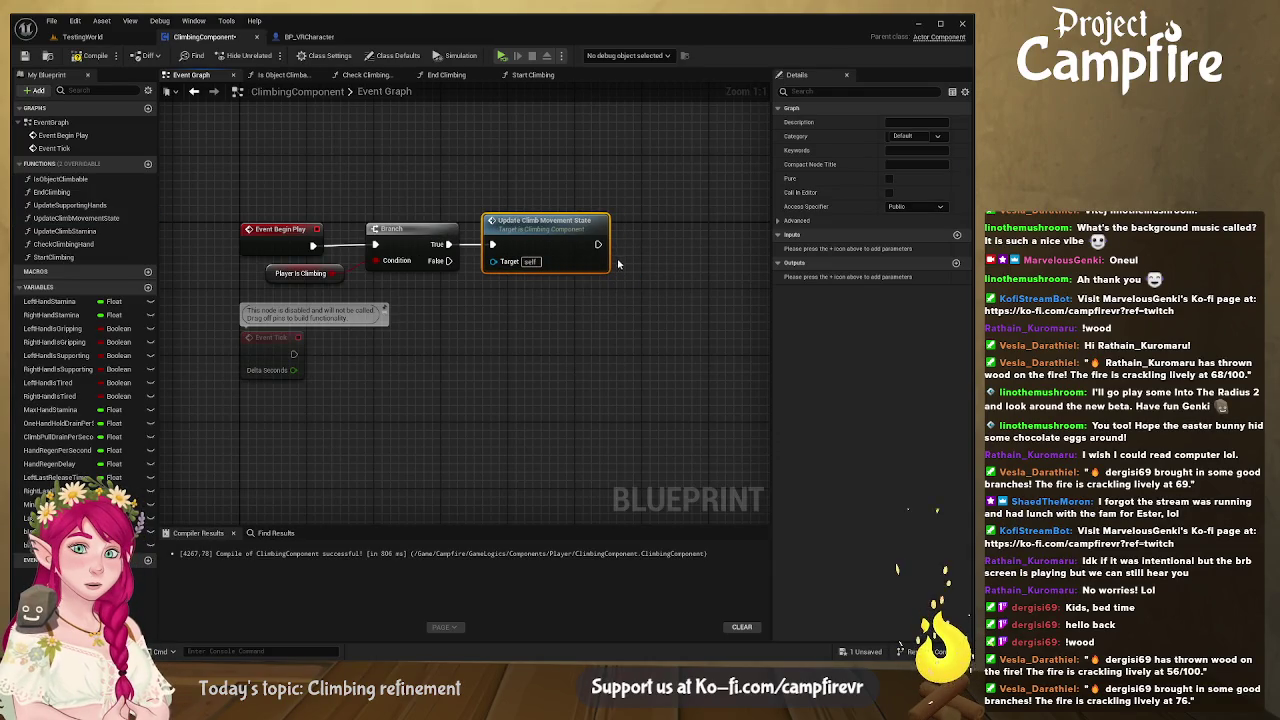
- Add an Update Climb Stamina call wired after Update Climb Movement State
{"action": "left_click_drag", "start_coordinate": [624, 264], "coordinate": [420, 260]}
{"action": "mouse_move", "coordinate": [65, 231]}
{"action": "left_mouse_down"}
{"action": "mouse_move", "coordinate": [490, 248]}
{"action": "mouse_move", "coordinate": [396, 241]}
{"action": "left_mouse_up"}
{"action": "left_click_drag", "start_coordinate": [545, 235], "coordinate": [517, 226]}
{"action": "left_click_drag", "start_coordinate": [400, 307], "coordinate": [549, 325]}
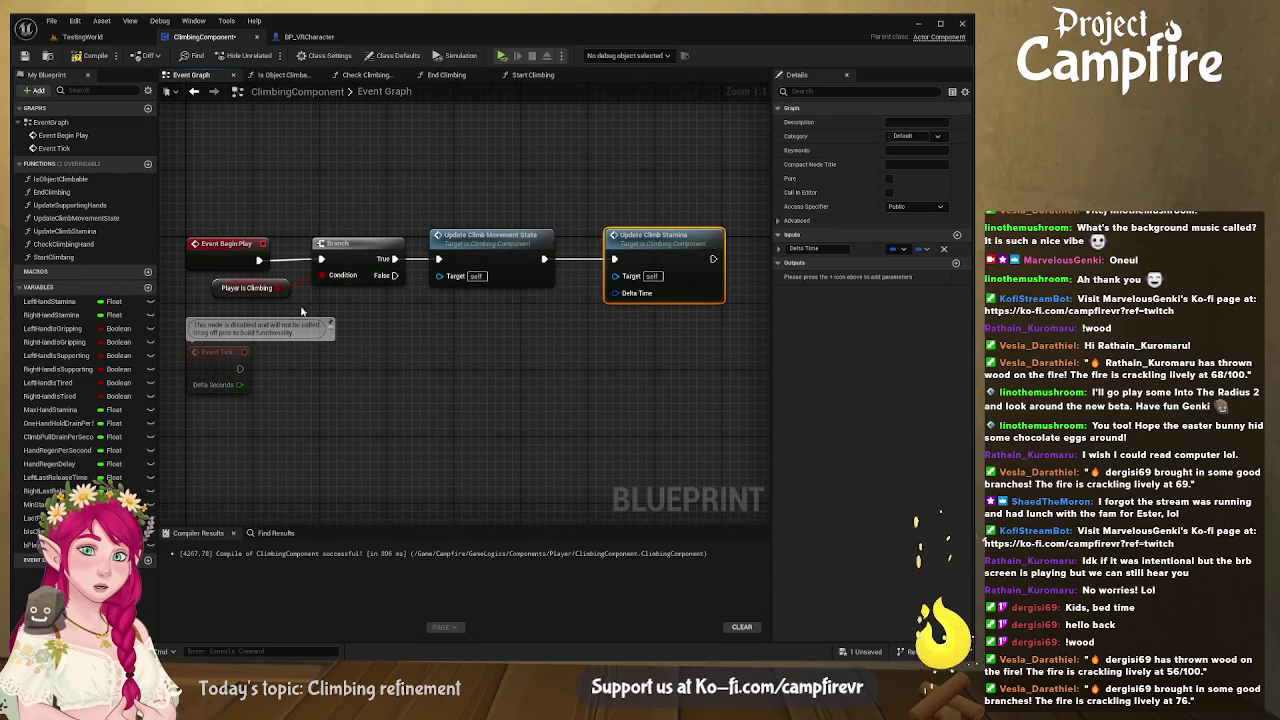
- Drive the Branch from Event Tick, try linking Delta Seconds to Delta Time, and compile
{"action": "mouse_move", "coordinate": [308, 195]}
{"action": "left_mouse_down"}
{"action": "mouse_move", "coordinate": [480, 278]}
{"action": "mouse_move", "coordinate": [651, 301]}
{"action": "left_mouse_up"}
{"action": "left_click", "coordinate": [244, 288], "text": "ctrl"}
{"action": "left_click", "coordinate": [290, 266]}
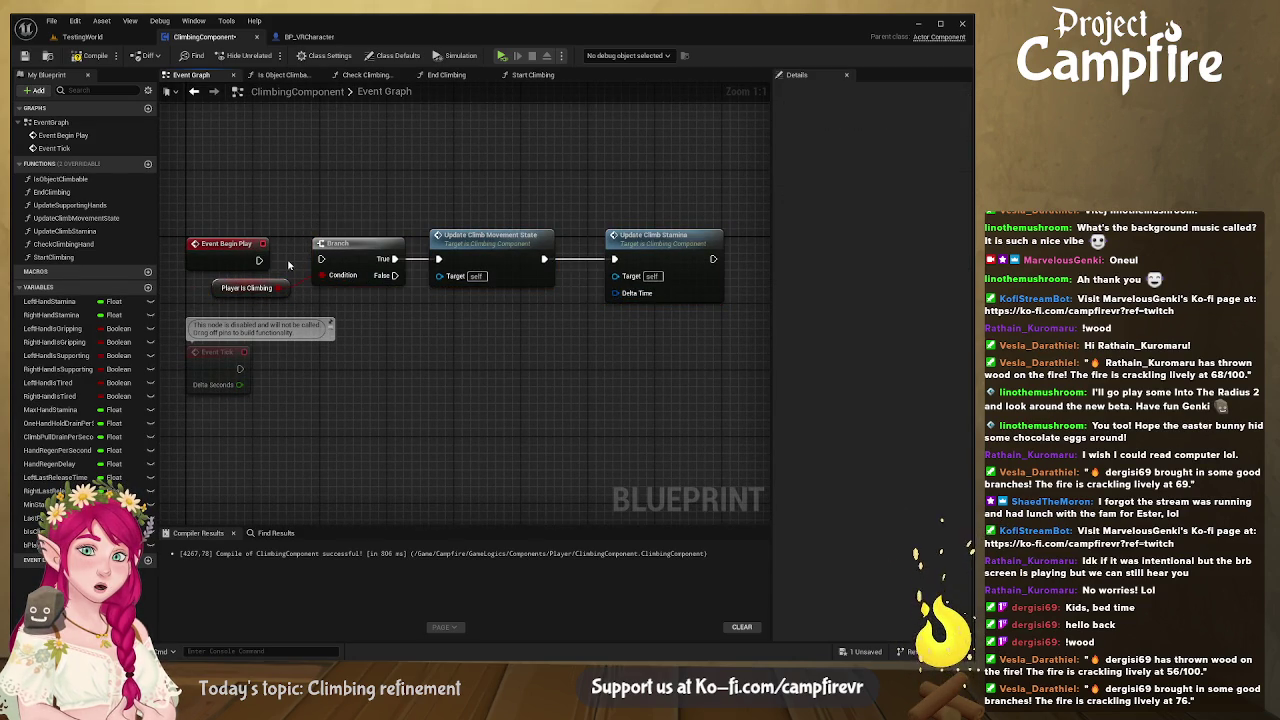
{"action": "mouse_move", "coordinate": [682, 190]}
{"action": "left_mouse_down"}
{"action": "mouse_move", "coordinate": [293, 317]}
{"action": "mouse_move", "coordinate": [257, 421]}
{"action": "left_mouse_up"}
{"action": "mouse_move", "coordinate": [240, 369]}
{"action": "left_mouse_down"}
{"action": "mouse_move", "coordinate": [545, 428]}
{"action": "mouse_move", "coordinate": [639, 429]}
{"action": "left_mouse_up"}
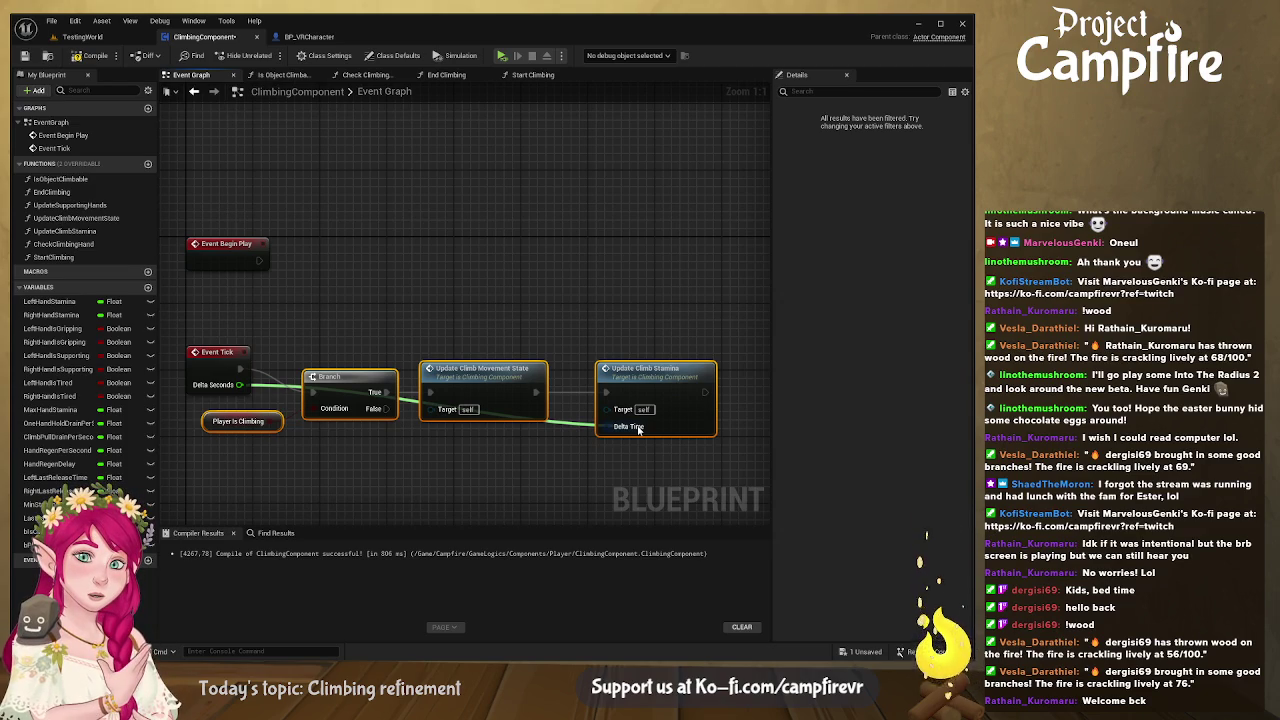
{"action": "mouse_move", "coordinate": [639, 429]}
{"action": "left_mouse_down"}
{"action": "mouse_move", "coordinate": [586, 443]}
{"action": "mouse_move", "coordinate": [611, 434]}
{"action": "left_mouse_up"}
{"action": "left_click", "coordinate": [630, 428]}
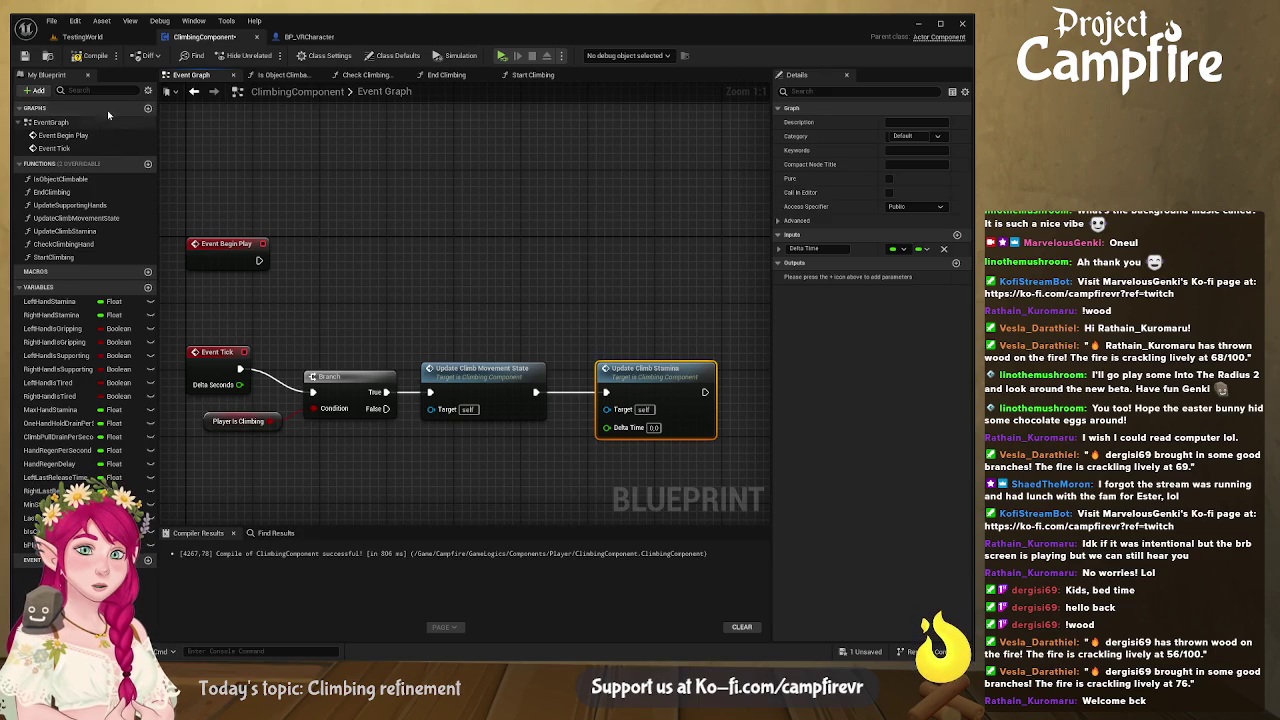
{"action": "left_click", "coordinate": [95, 58]}
- In Update Climb Stamina, find all DTime references and delete the first broken GetDeltaTime node
{"action": "double_click", "coordinate": [666, 378]}
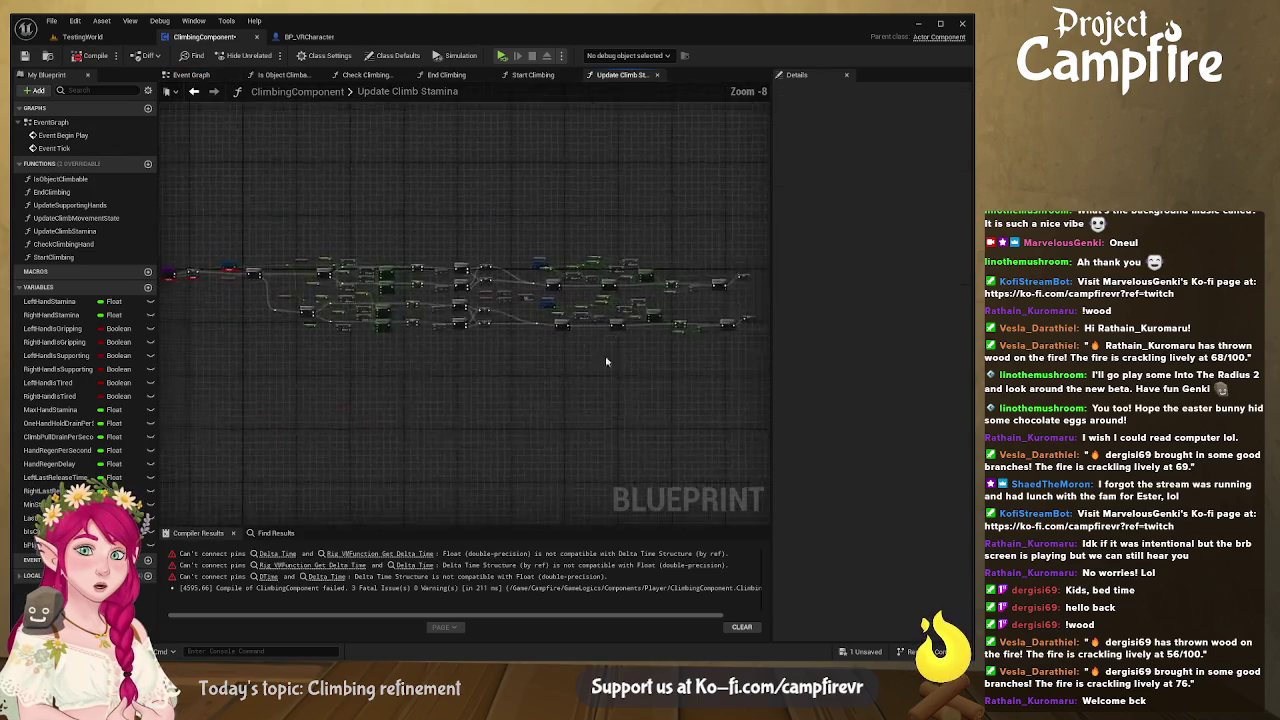
{"action": "scroll", "coordinate": [463, 339], "scroll_direction": "up", "scroll_amount": 8}
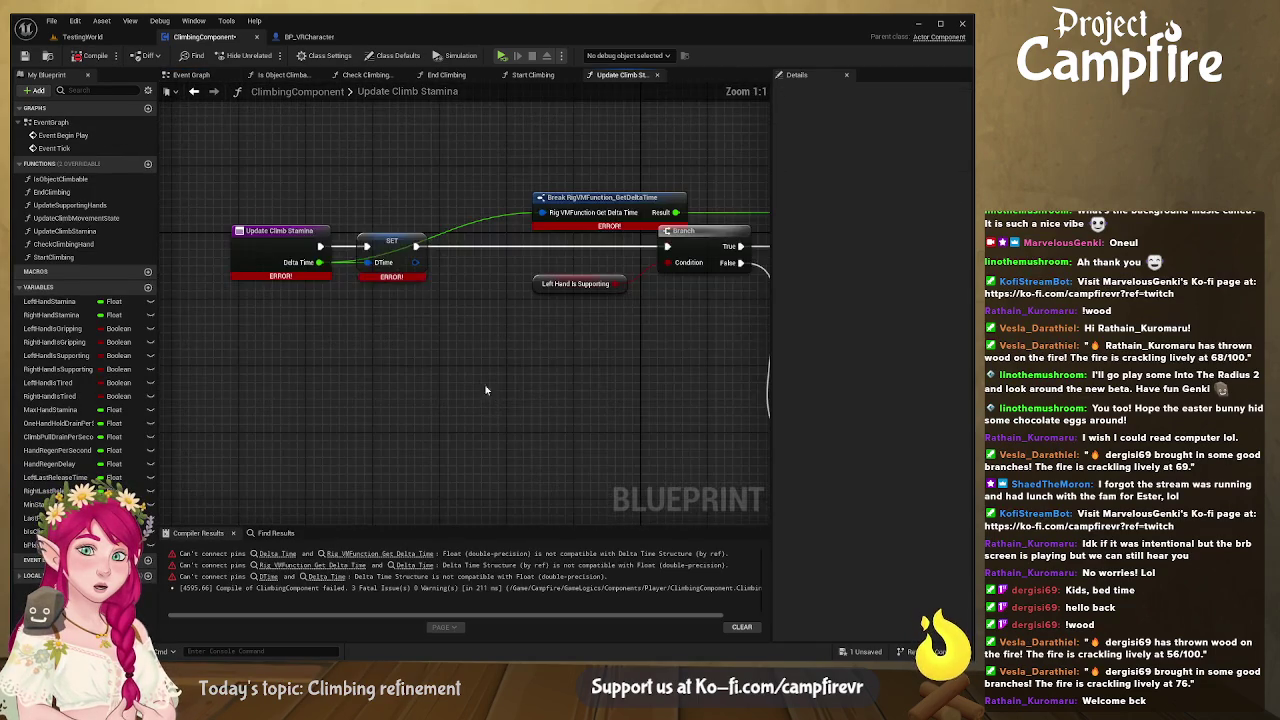
{"action": "left_click", "coordinate": [268, 312]}
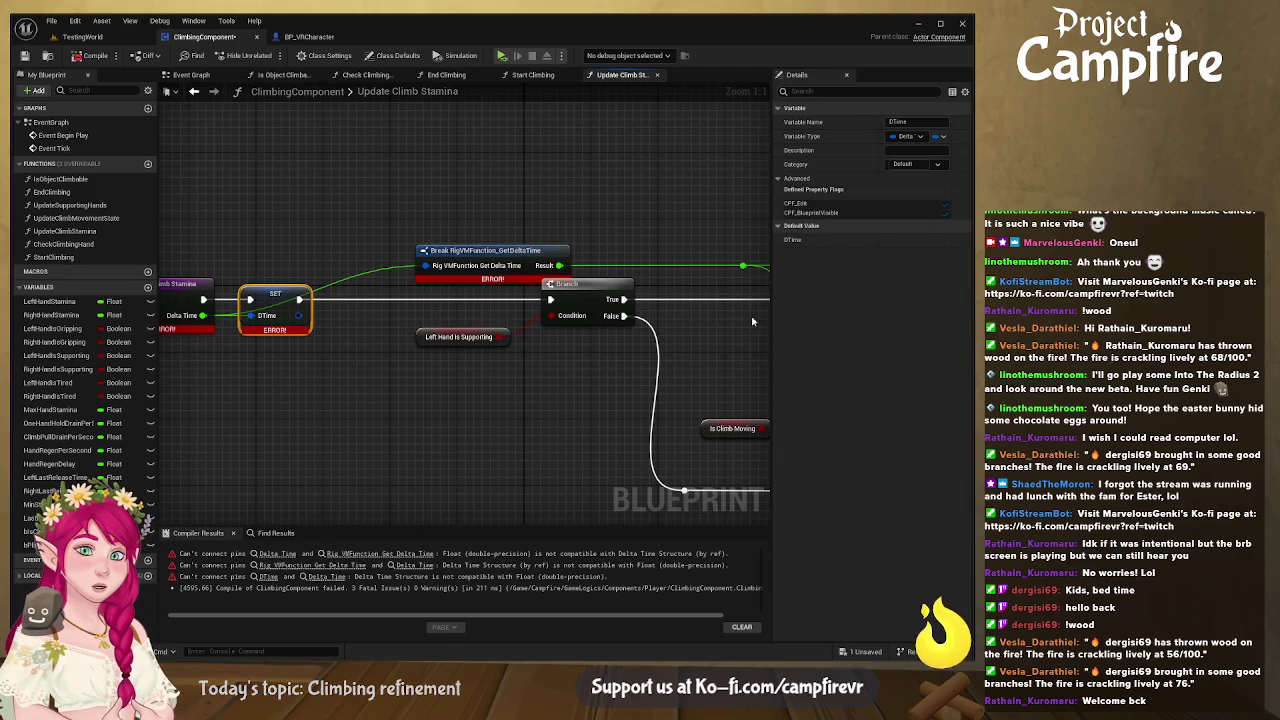
{"action": "key", "text": "alt+shift+f"}
{"action": "left_click", "coordinate": [490, 255]}
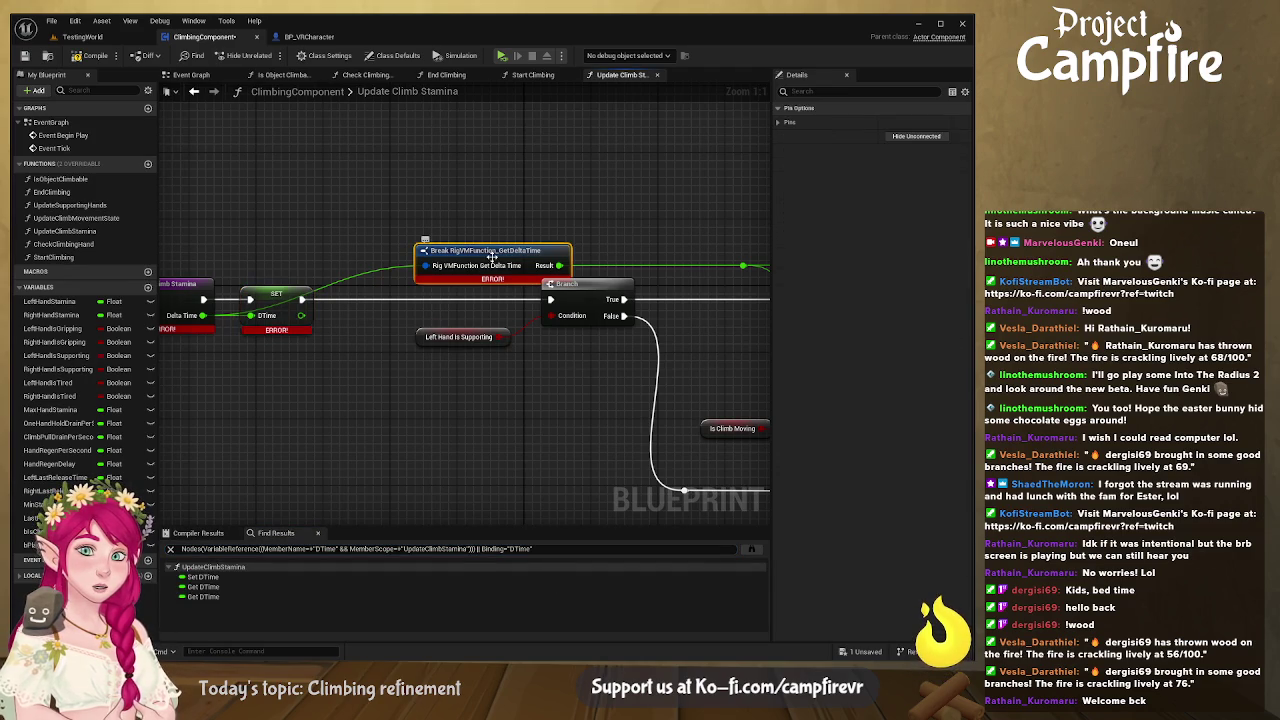
{"action": "key", "text": "Delete"}
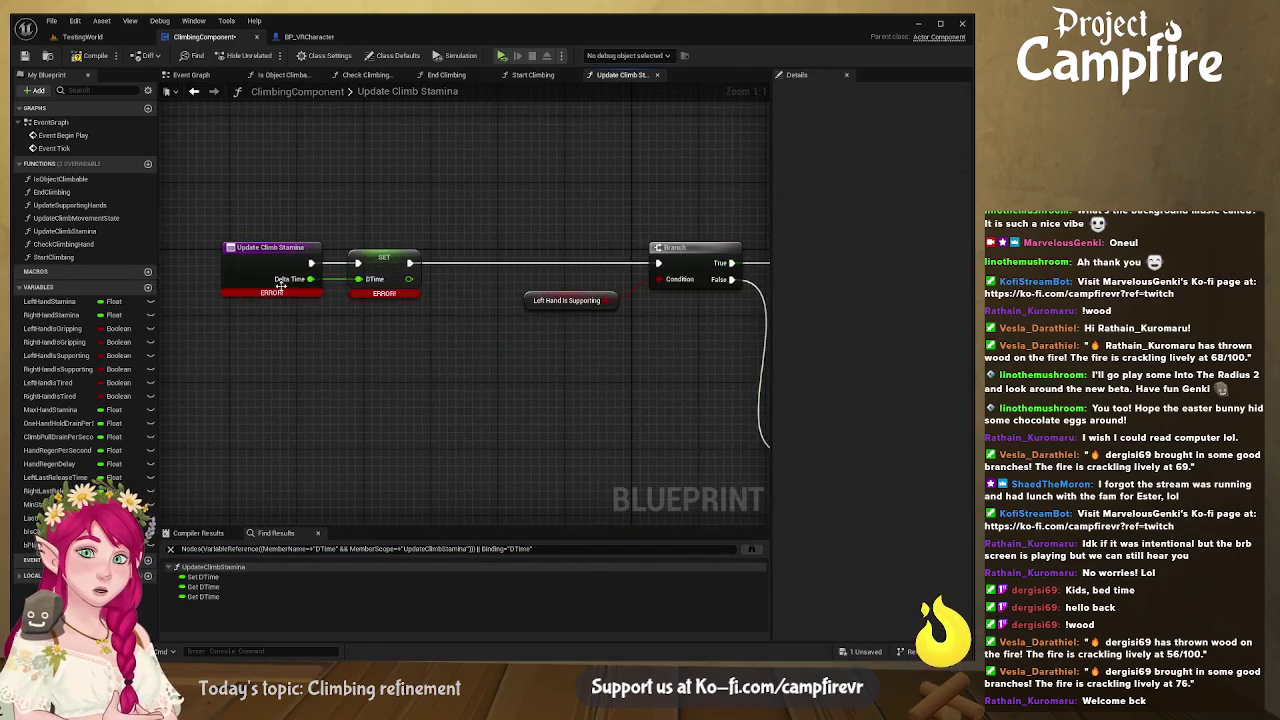
- Route DTime through a reroute point and replace the second broken delta-time node with it
{"action": "mouse_move", "coordinate": [409, 279]}
{"action": "left_mouse_down"}
{"action": "mouse_move", "coordinate": [803, 197]}
{"action": "mouse_move", "coordinate": [555, 233]}
{"action": "left_mouse_up"}
{"action": "double_click", "coordinate": [399, 250]}
{"action": "left_click_drag", "start_coordinate": [412, 258], "coordinate": [427, 214]}
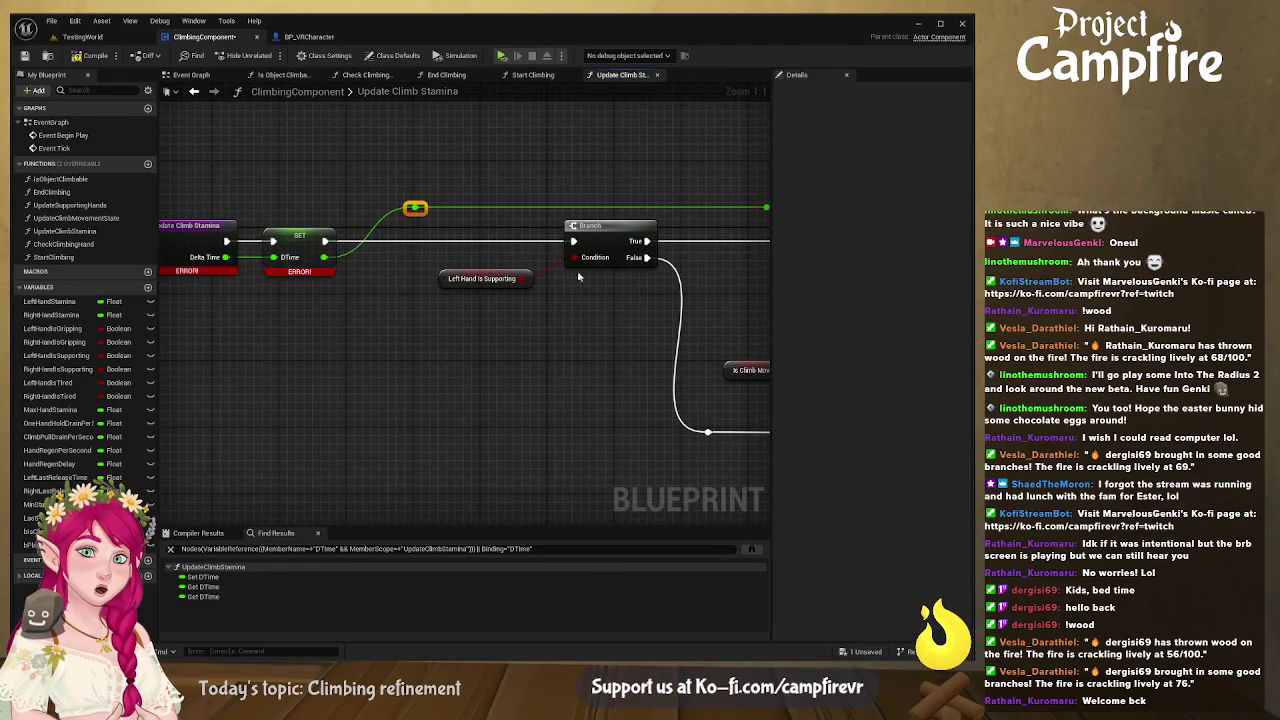
{"action": "mouse_move", "coordinate": [451, 287]}
{"action": "left_mouse_down"}
{"action": "mouse_move", "coordinate": [467, 276]}
{"action": "mouse_move", "coordinate": [399, 290]}
{"action": "left_mouse_up"}
{"action": "mouse_move", "coordinate": [534, 326]}
{"action": "left_mouse_down"}
{"action": "mouse_move", "coordinate": [437, 376]}
{"action": "mouse_move", "coordinate": [508, 363]}
{"action": "mouse_move", "coordinate": [668, 372]}
{"action": "left_mouse_up"}
{"action": "key", "text": "Delete"}
{"action": "mouse_move", "coordinate": [436, 339]}
{"action": "left_mouse_down"}
{"action": "mouse_move", "coordinate": [524, 352]}
{"action": "mouse_move", "coordinate": [503, 368]}
{"action": "left_mouse_up"}
- Wire DTime into the left-hand regen Add node, then compile and save the blueprint
{"action": "mouse_move", "coordinate": [429, 139]}
{"action": "left_mouse_down"}
{"action": "mouse_move", "coordinate": [421, 211]}
{"action": "mouse_move", "coordinate": [622, 243]}
{"action": "mouse_move", "coordinate": [499, 277]}
{"action": "left_mouse_up"}
{"action": "left_click_drag", "start_coordinate": [437, 249], "coordinate": [377, 146]}
{"action": "left_click_drag", "start_coordinate": [537, 377], "coordinate": [525, 344]}
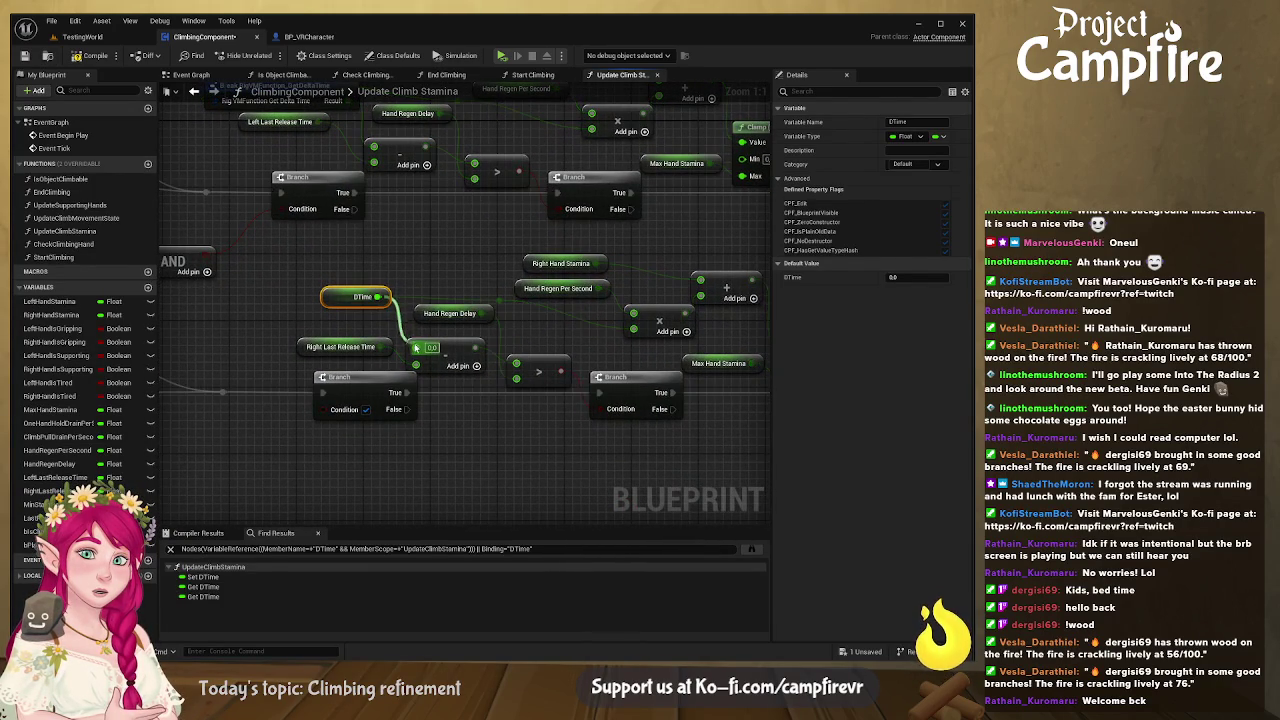
{"action": "mouse_move", "coordinate": [368, 340]}
{"action": "left_mouse_down"}
{"action": "mouse_move", "coordinate": [452, 335]}
{"action": "mouse_move", "coordinate": [423, 340]}
{"action": "mouse_move", "coordinate": [565, 381]}
{"action": "left_mouse_up"}
{"action": "mouse_move", "coordinate": [480, 221]}
{"action": "left_mouse_down"}
{"action": "mouse_move", "coordinate": [472, 258]}
{"action": "mouse_move", "coordinate": [530, 320]}
{"action": "left_mouse_up"}
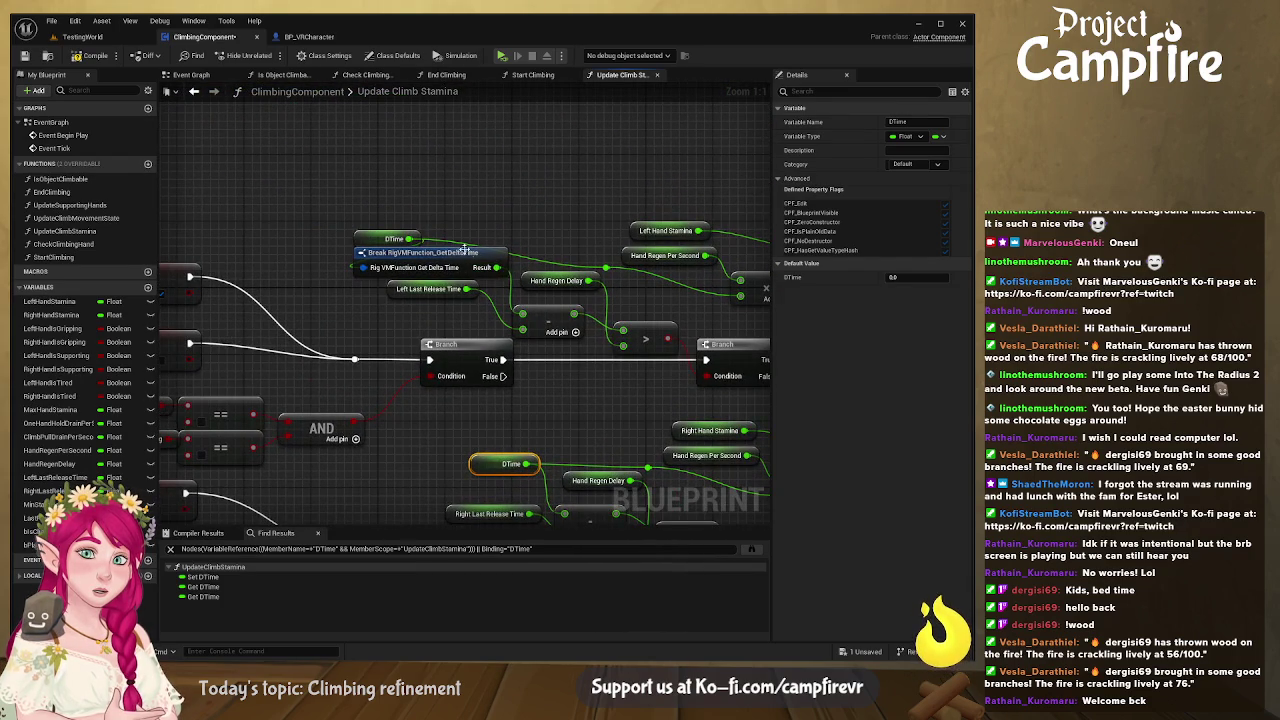
{"action": "left_click_drag", "start_coordinate": [409, 239], "coordinate": [522, 316]}
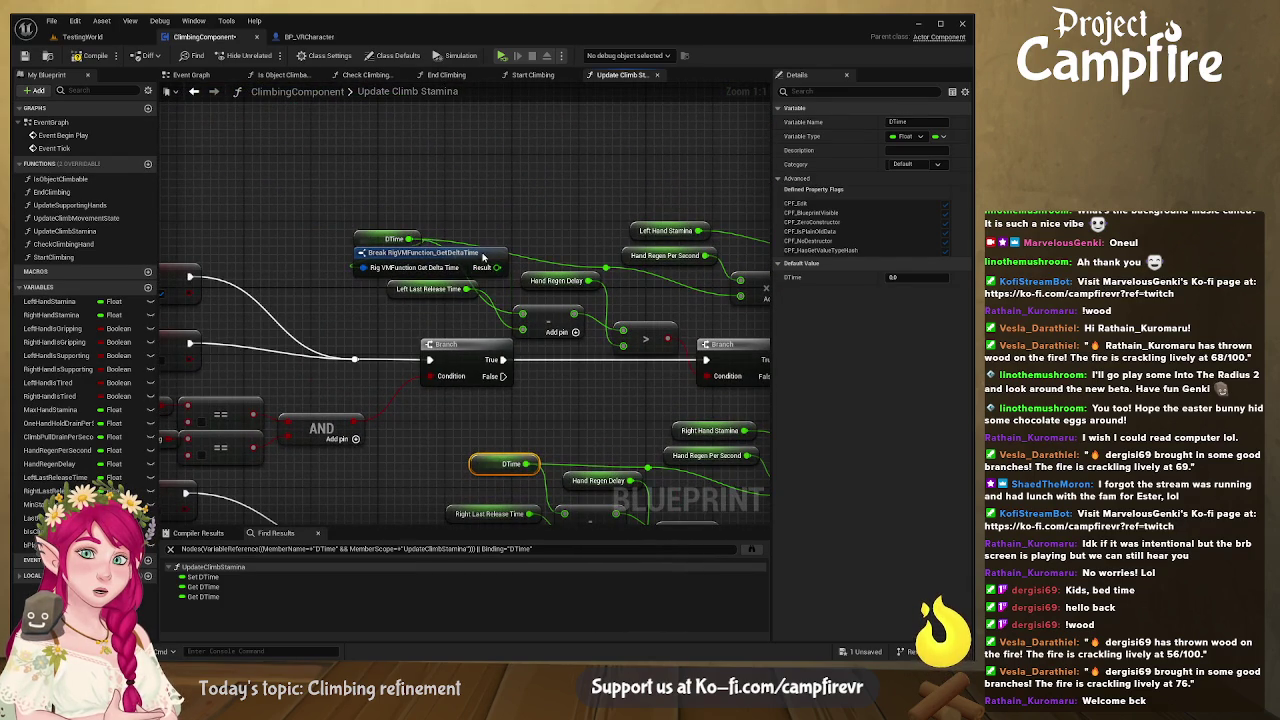
{"action": "mouse_move", "coordinate": [385, 239]}
{"action": "left_mouse_down"}
{"action": "mouse_move", "coordinate": [440, 263]}
{"action": "mouse_move", "coordinate": [453, 239]}
{"action": "mouse_move", "coordinate": [900, 254]}
{"action": "left_mouse_up"}
{"action": "left_click", "coordinate": [88, 57]}
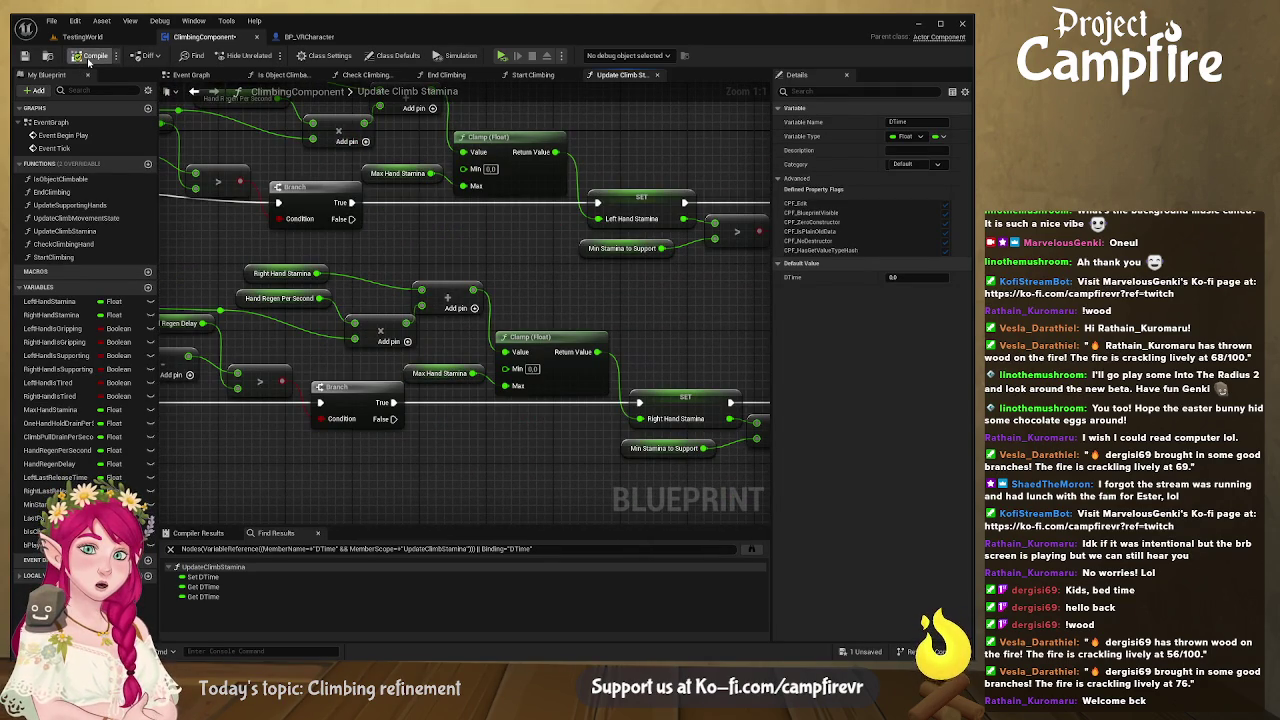
{"action": "left_click", "coordinate": [25, 56]}
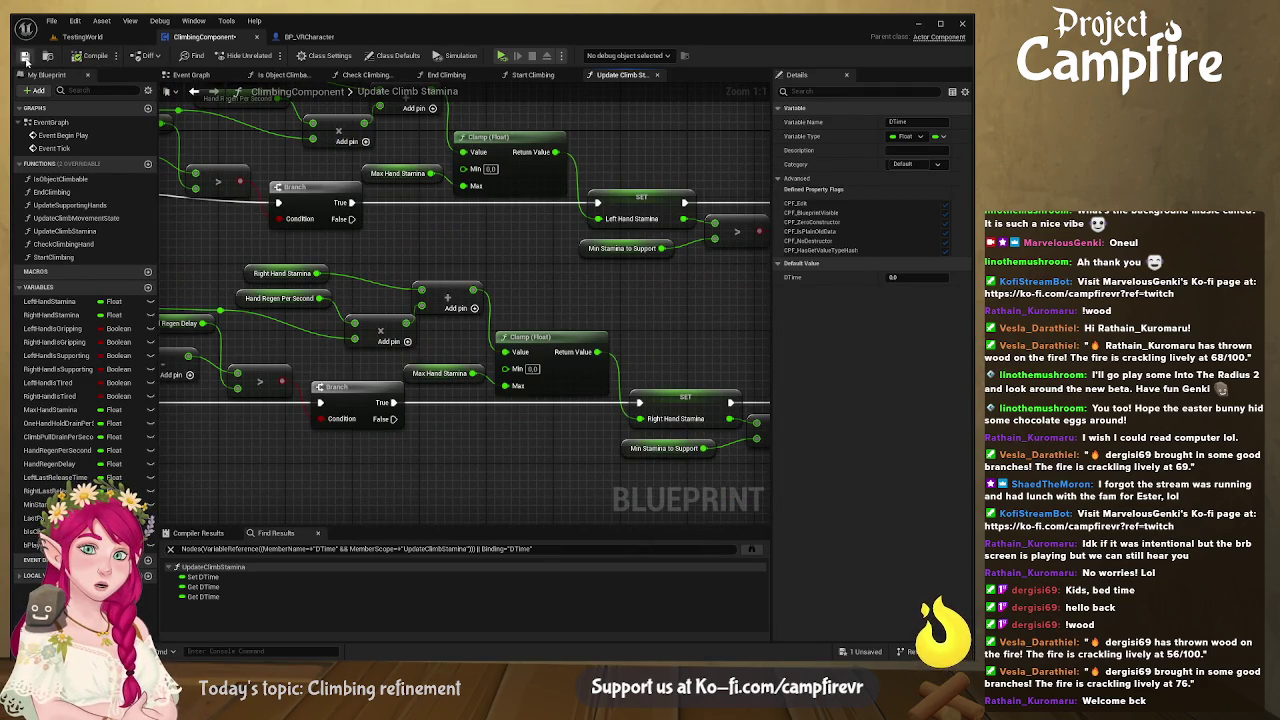
{"action": "left_click", "coordinate": [195, 75]}
- Move the Branch, both update calls and Player Is Climbing up beside Event Tick
{"action": "left_click_drag", "start_coordinate": [600, 350], "coordinate": [566, 351]}
{"action": "left_click_drag", "start_coordinate": [398, 310], "coordinate": [722, 392]}
{"action": "left_click_drag", "start_coordinate": [707, 337], "coordinate": [707, 296]}
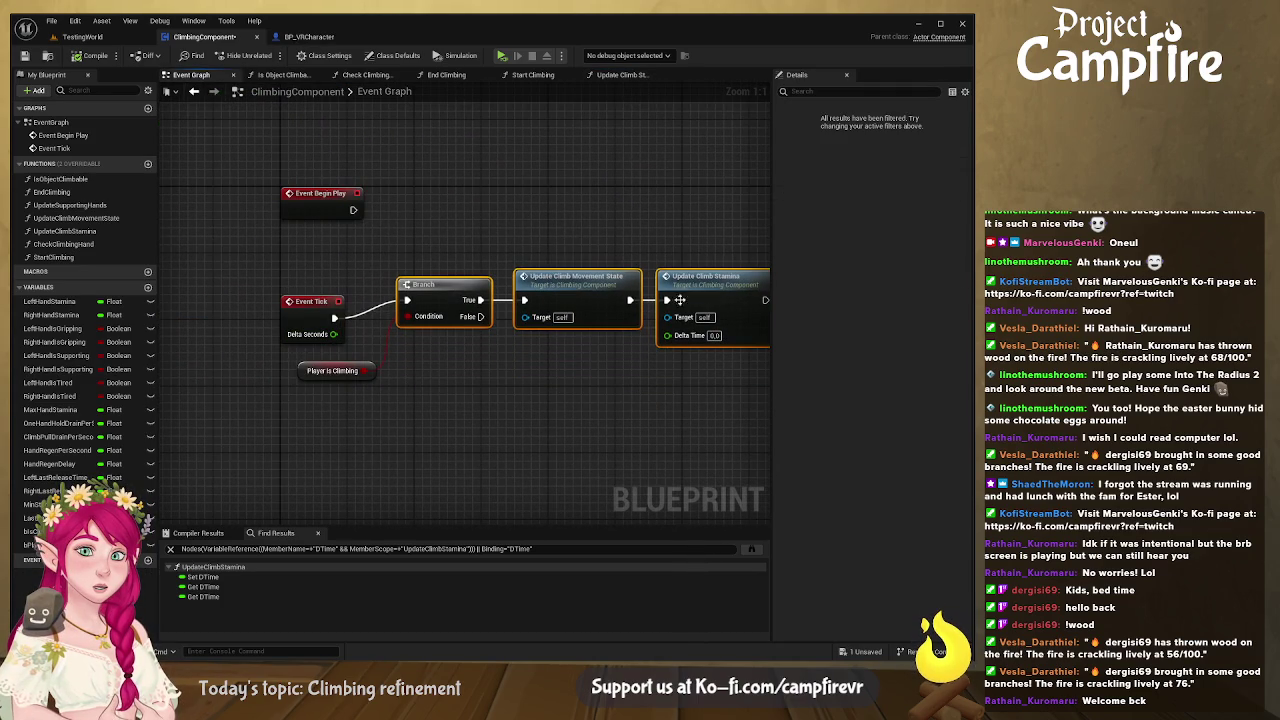
{"action": "left_click_drag", "start_coordinate": [308, 378], "coordinate": [295, 288]}
- Connect Event Tick's Delta Seconds to Update Climb Stamina's Delta Time and compile
{"action": "left_click_drag", "start_coordinate": [334, 334], "coordinate": [678, 340]}
{"action": "scroll", "coordinate": [329, 374], "scroll_direction": "down", "scroll_amount": 3}
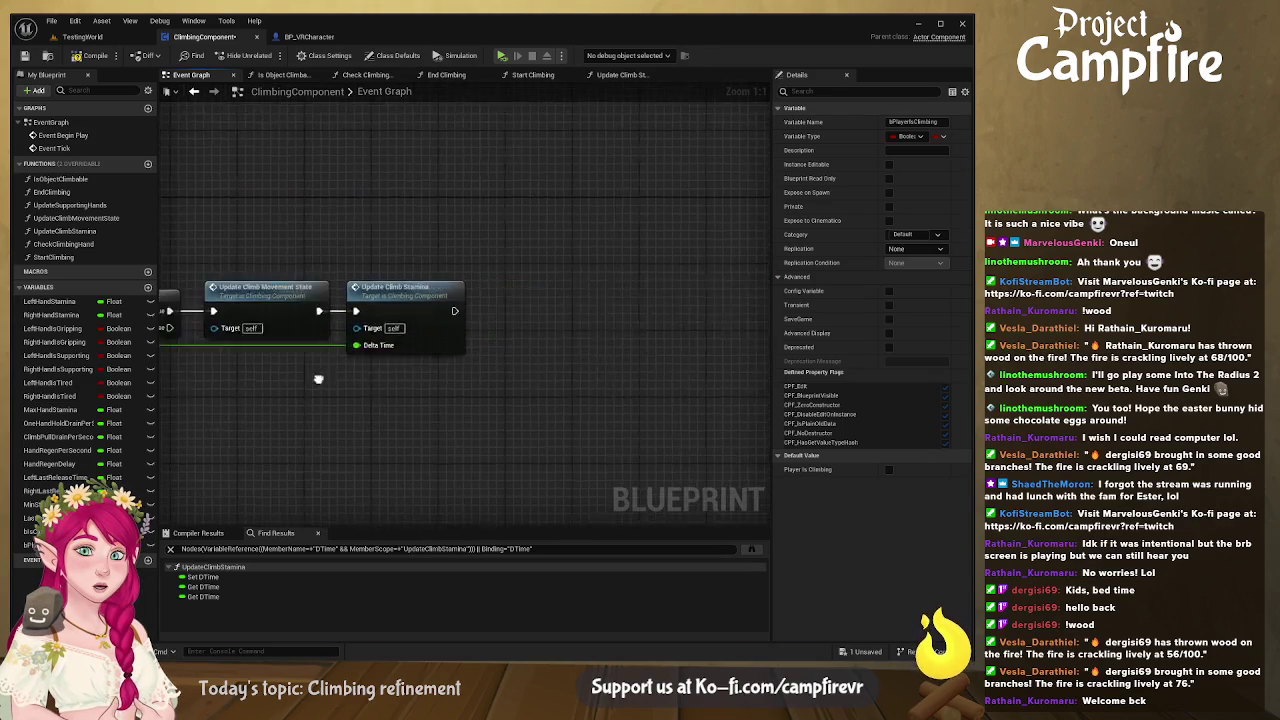
{"action": "scroll", "coordinate": [476, 359], "scroll_direction": "up", "scroll_amount": 3}
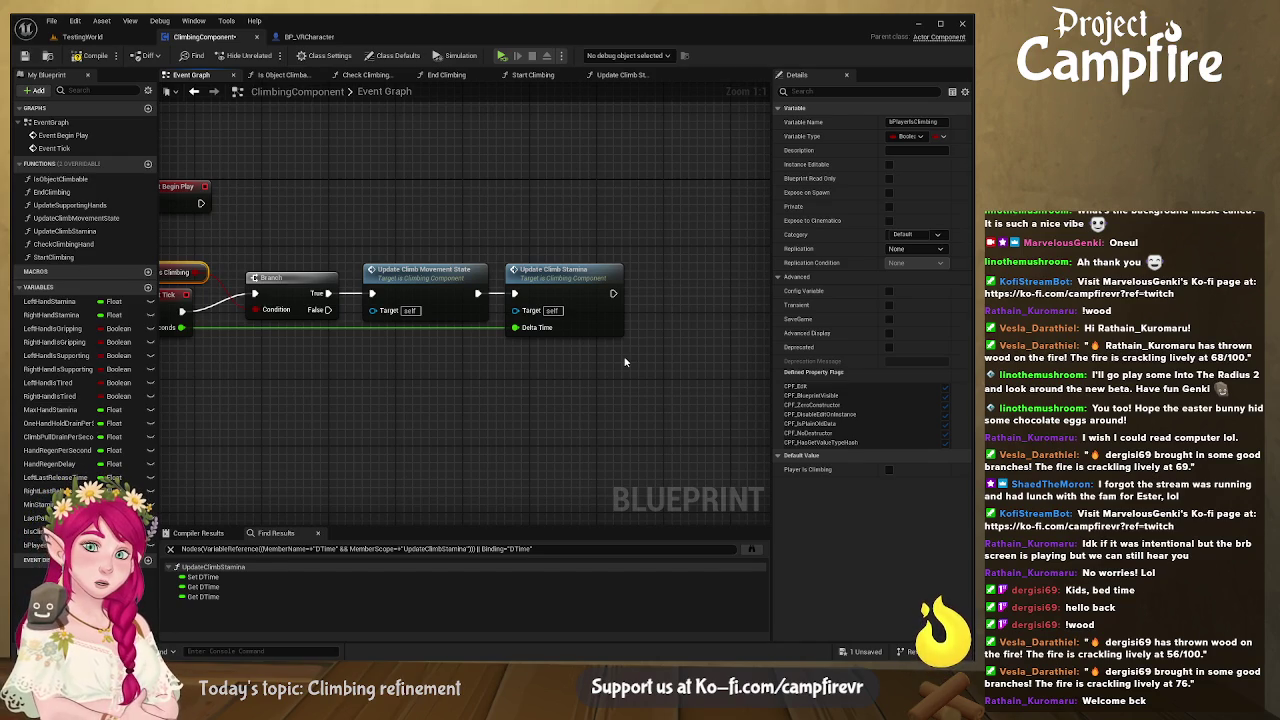
{"action": "left_click", "coordinate": [94, 54]}
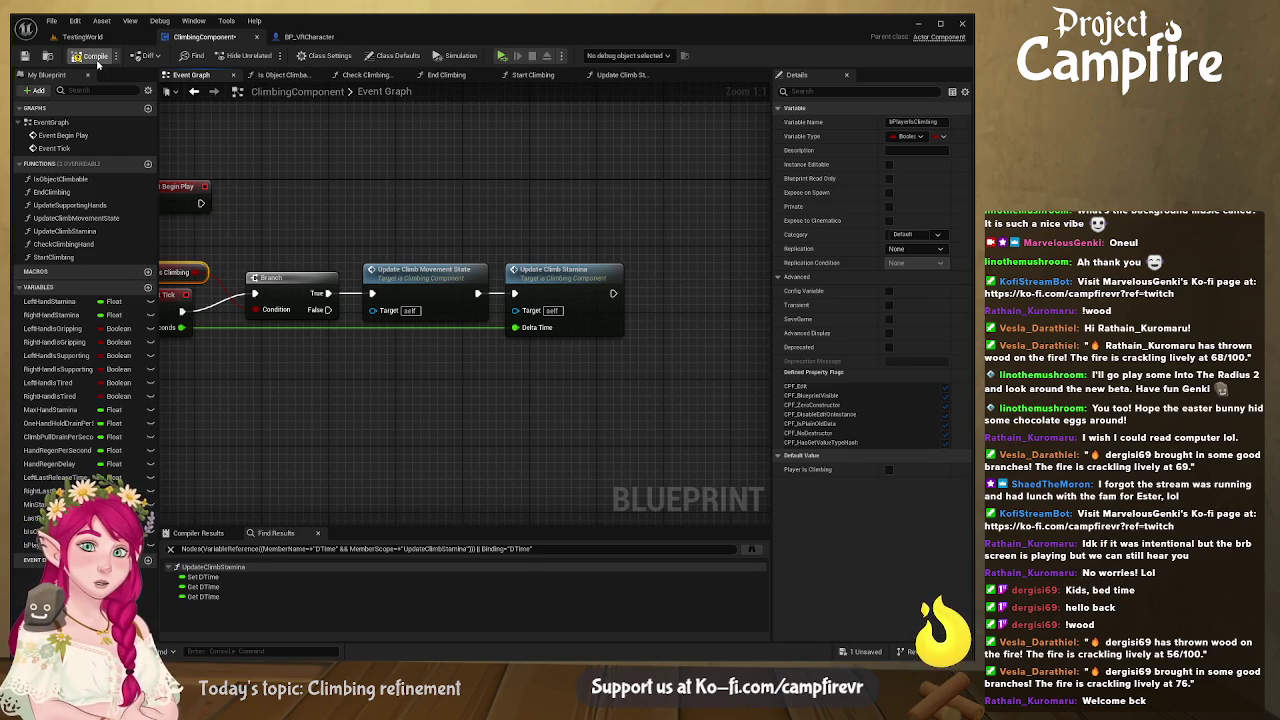
- Place an Update Supporting Hands call and run it after Update Climb Stamina
{"action": "mouse_move", "coordinate": [476, 236]}
{"action": "left_mouse_down"}
{"action": "mouse_move", "coordinate": [554, 229]}
{"action": "mouse_move", "coordinate": [518, 235]}
{"action": "left_mouse_up"}
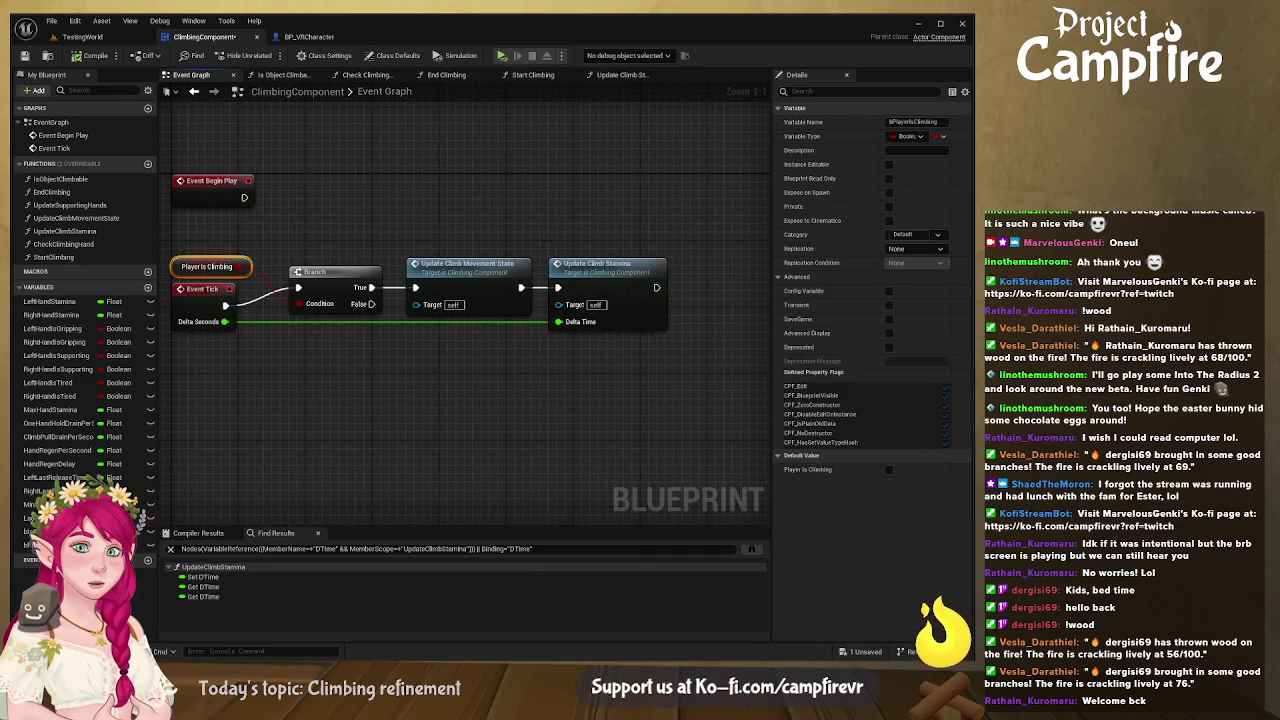
{"action": "mouse_move", "coordinate": [605, 300]}
{"action": "left_mouse_down"}
{"action": "mouse_move", "coordinate": [760, 283]}
{"action": "mouse_move", "coordinate": [741, 264]}
{"action": "left_mouse_up"}
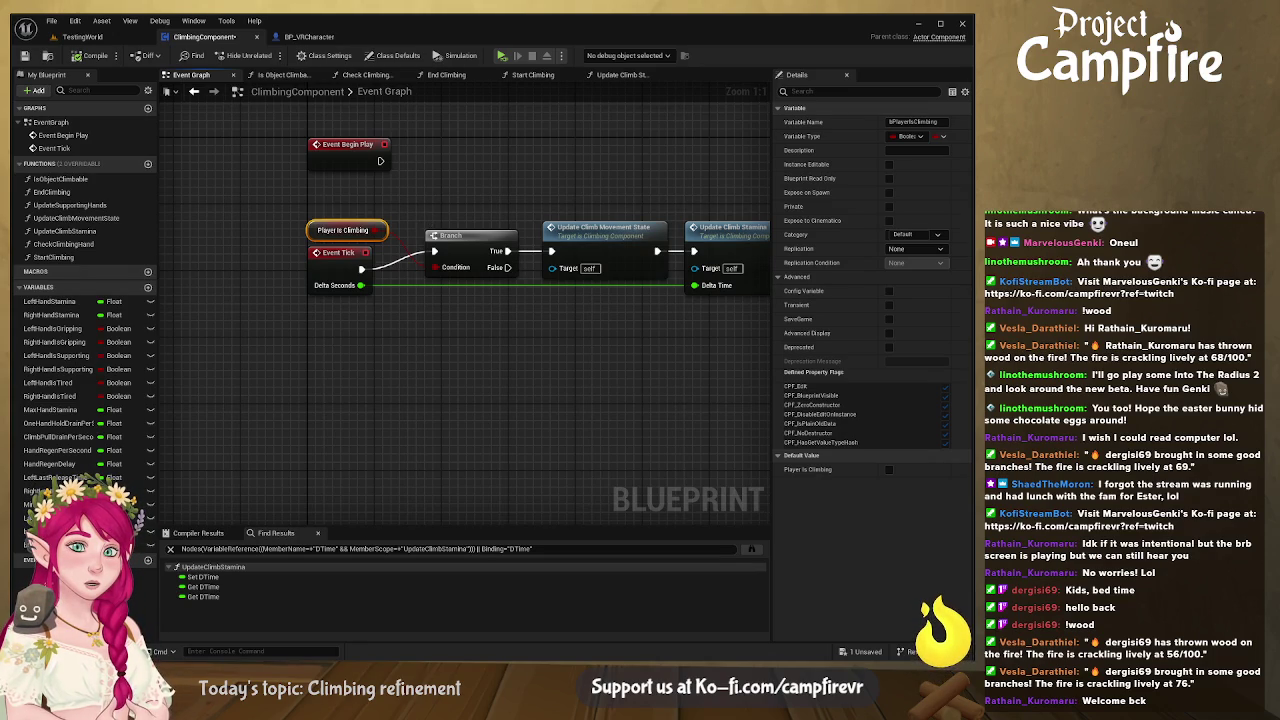
{"action": "mouse_move", "coordinate": [70, 205]}
{"action": "left_mouse_down"}
{"action": "mouse_move", "coordinate": [420, 300]}
{"action": "mouse_move", "coordinate": [700, 335]}
{"action": "left_mouse_up"}
{"action": "mouse_move", "coordinate": [357, 333]}
{"action": "left_mouse_down"}
{"action": "mouse_move", "coordinate": [562, 271]}
{"action": "mouse_move", "coordinate": [522, 249]}
{"action": "left_mouse_up"}
{"action": "mouse_move", "coordinate": [444, 267]}
{"action": "left_mouse_down"}
{"action": "mouse_move", "coordinate": [490, 280]}
{"action": "mouse_move", "coordinate": [455, 263]}
{"action": "mouse_move", "coordinate": [480, 276]}
{"action": "mouse_move", "coordinate": [513, 258]}
{"action": "left_mouse_up"}
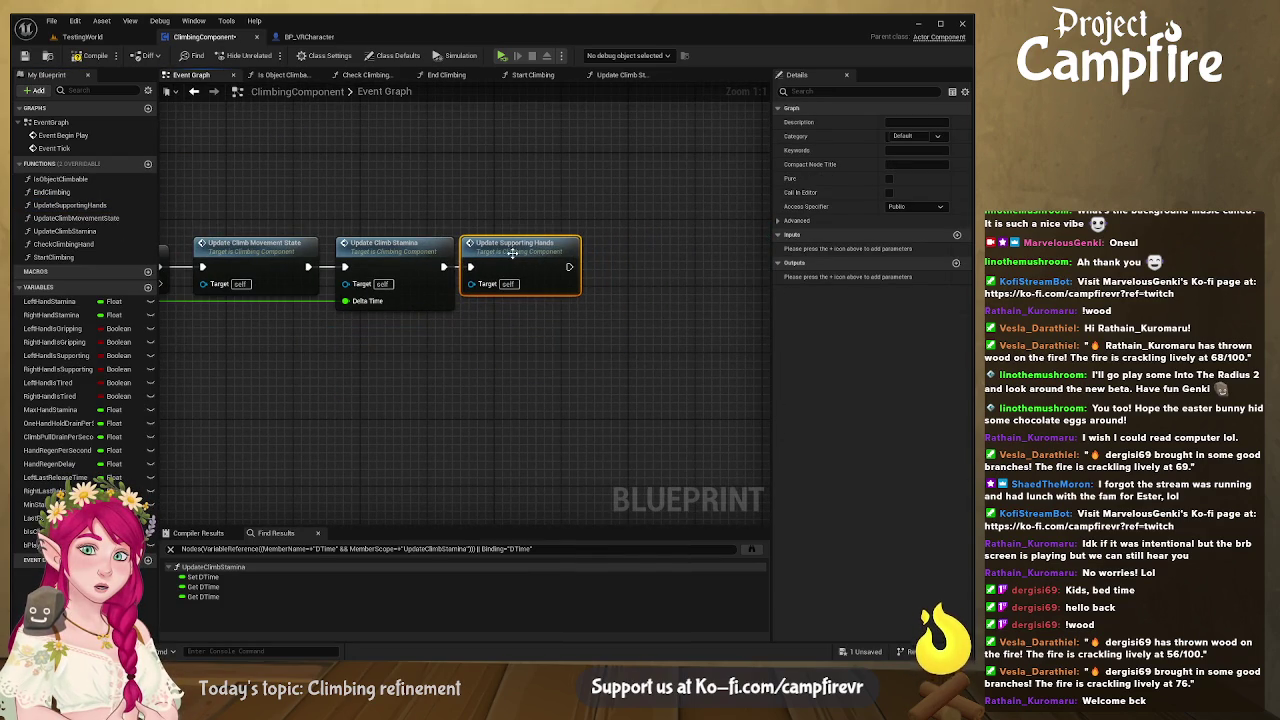
{"action": "left_click_drag", "start_coordinate": [402, 358], "coordinate": [577, 334]}
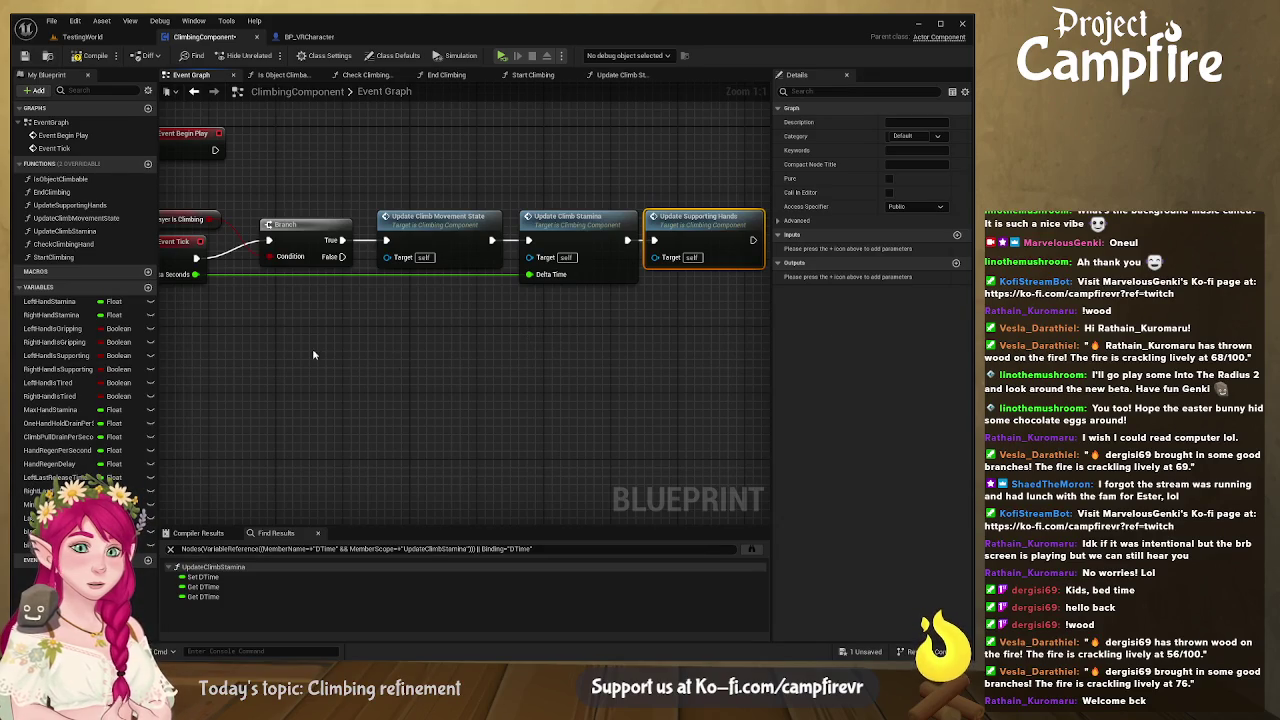
{"action": "left_click_drag", "start_coordinate": [310, 354], "coordinate": [398, 331]}
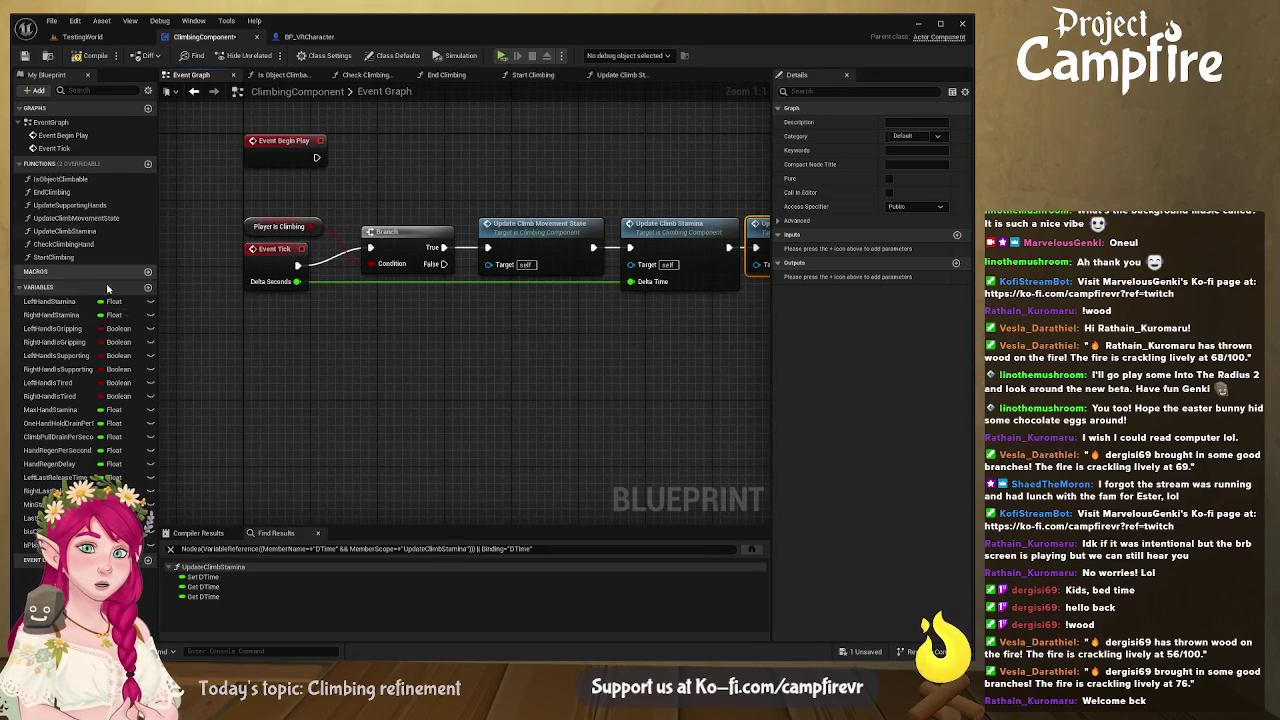
{"action": "left_click", "coordinate": [35, 531]}
- On the Branch's False path, set Is Climb Moving, then call a copied Update Climb Stamina
{"action": "left_click_drag", "start_coordinate": [250, 500], "coordinate": [476, 331]}
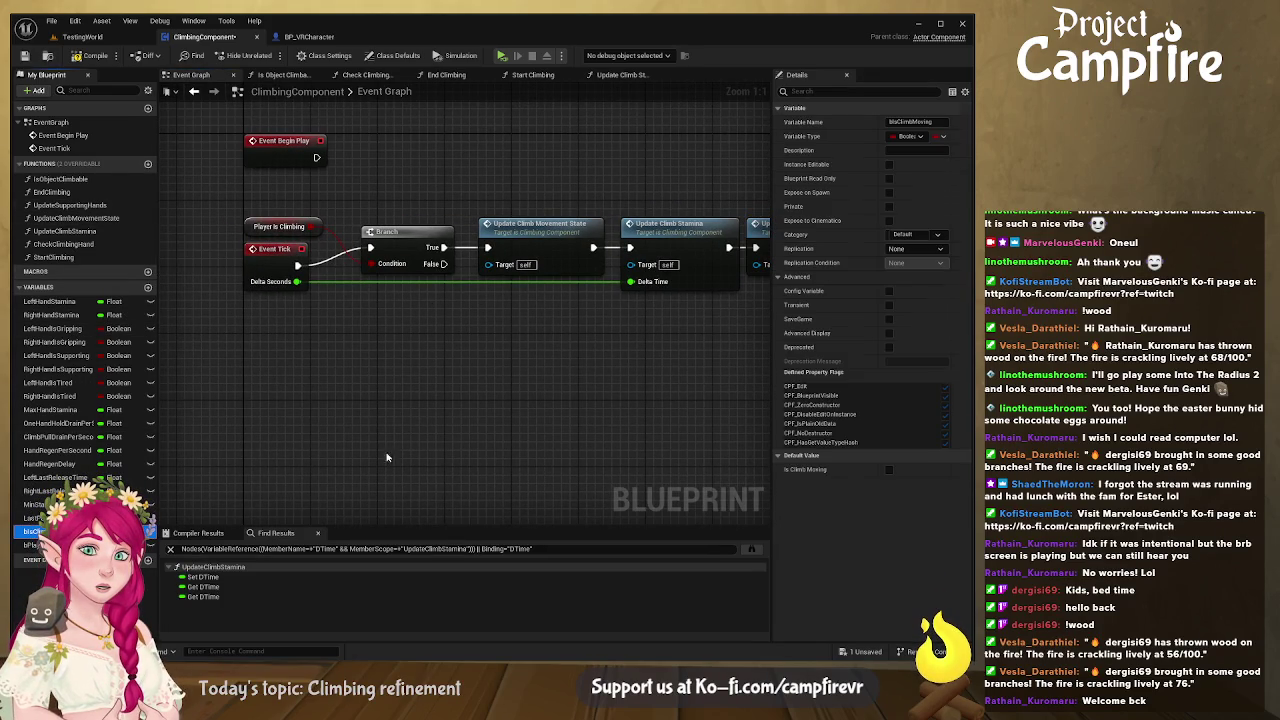
{"action": "left_click", "coordinate": [507, 362]}
{"action": "mouse_move", "coordinate": [443, 263]}
{"action": "left_mouse_down"}
{"action": "mouse_move", "coordinate": [481, 339]}
{"action": "mouse_move", "coordinate": [553, 316]}
{"action": "left_mouse_up"}
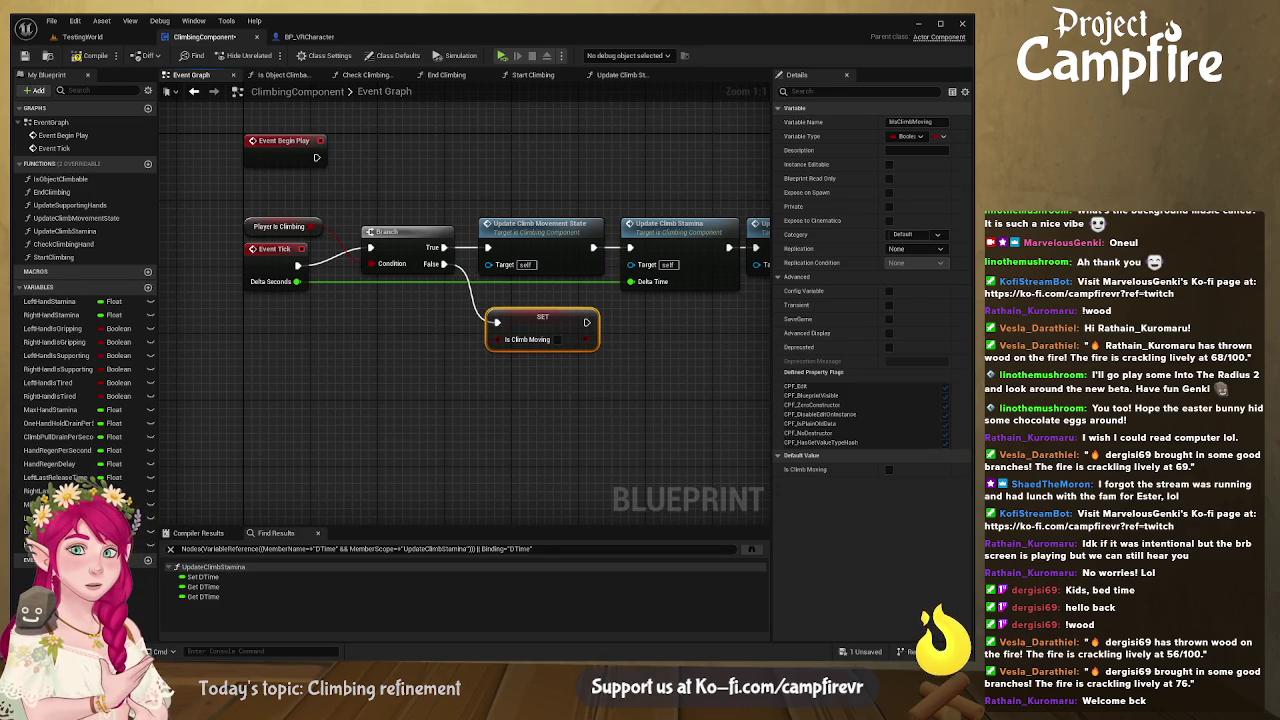
{"action": "left_click_drag", "start_coordinate": [592, 368], "coordinate": [518, 315]}
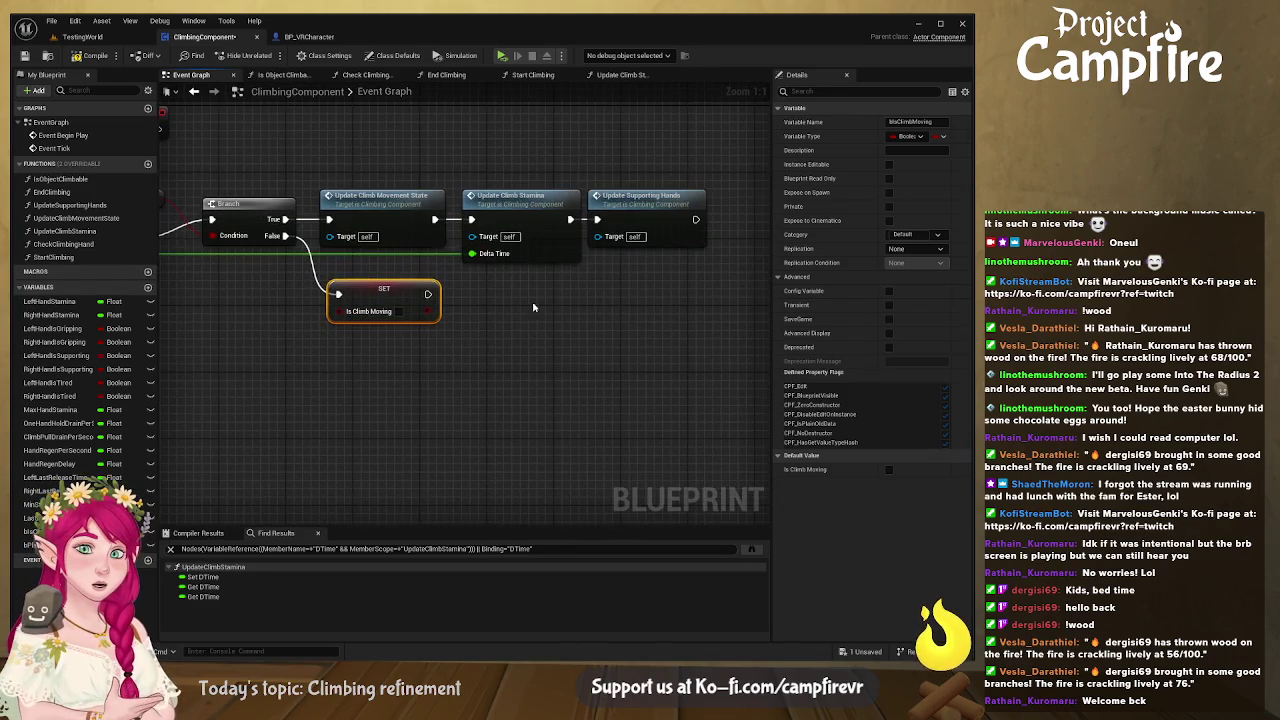
{"action": "left_click", "coordinate": [555, 204]}
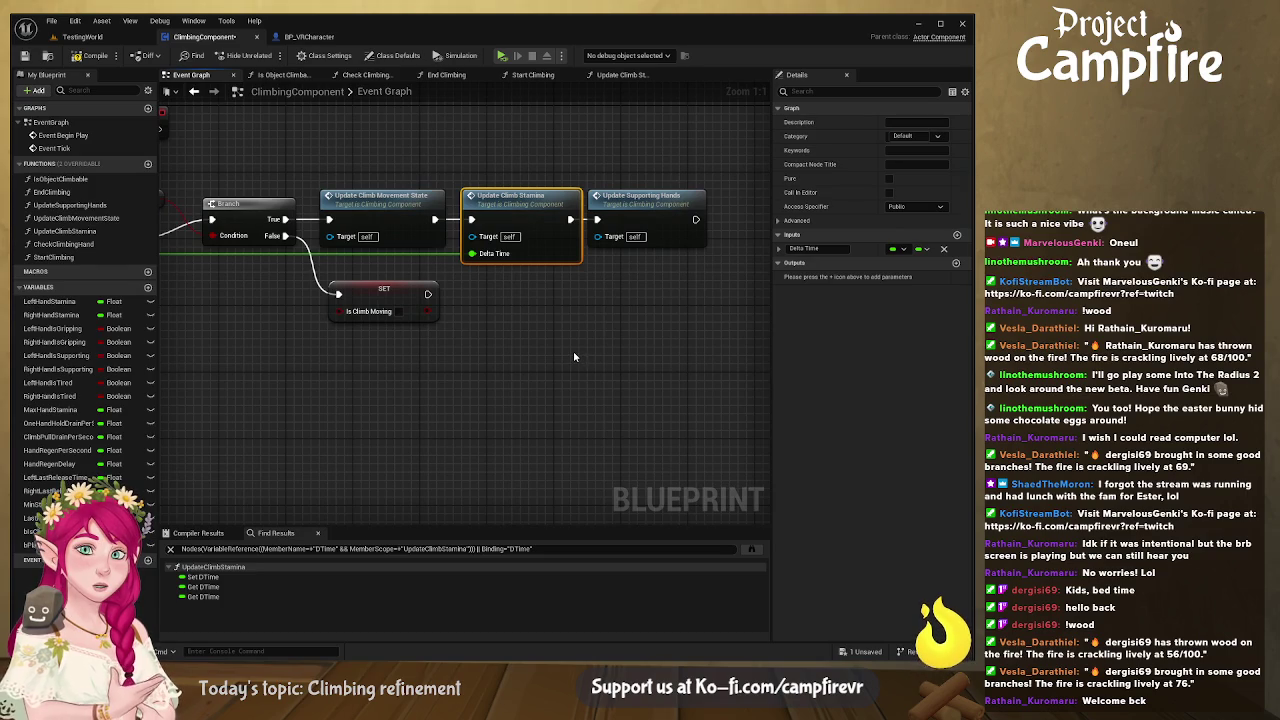
{"action": "key", "text": "ctrl+v"}
{"action": "mouse_move", "coordinate": [638, 353]}
{"action": "left_mouse_down"}
{"action": "mouse_move", "coordinate": [554, 319]}
{"action": "mouse_move", "coordinate": [529, 290]}
{"action": "left_mouse_up"}
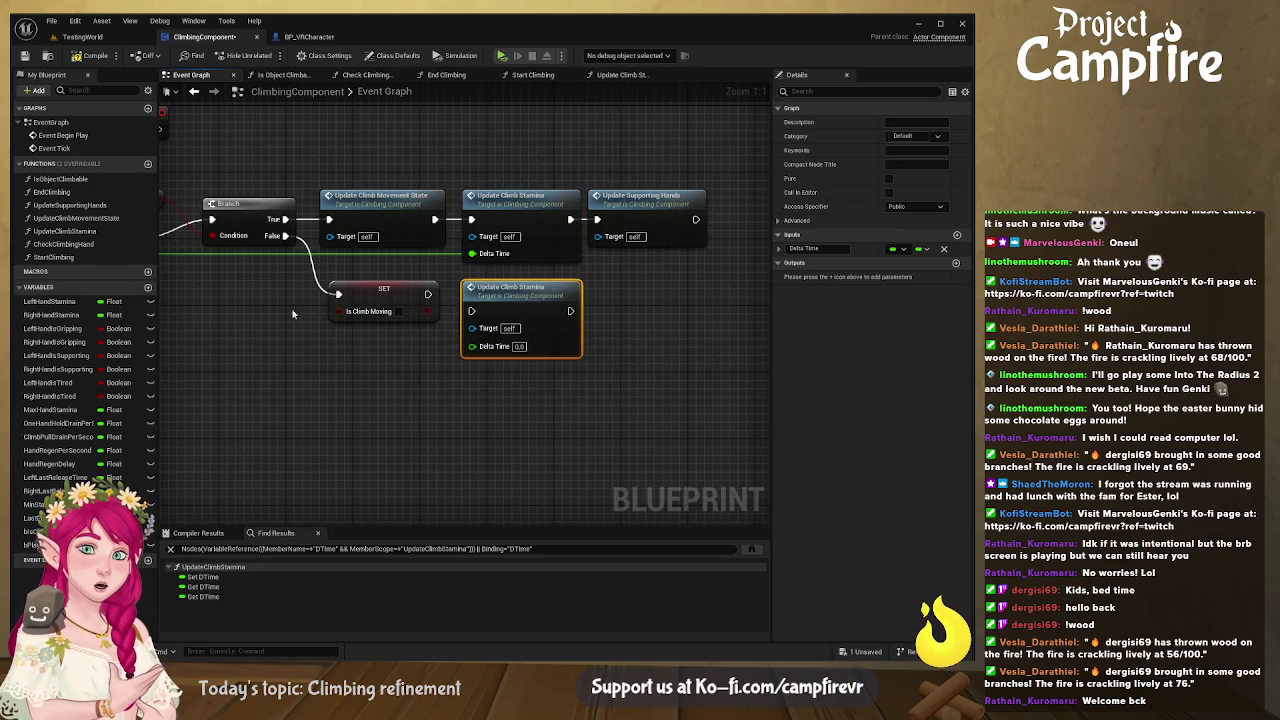
{"action": "left_click", "coordinate": [387, 290]}
{"action": "mouse_move", "coordinate": [387, 290]}
{"action": "left_mouse_down"}
{"action": "mouse_move", "coordinate": [387, 306]}
{"action": "mouse_move", "coordinate": [476, 312]}
{"action": "left_mouse_up"}
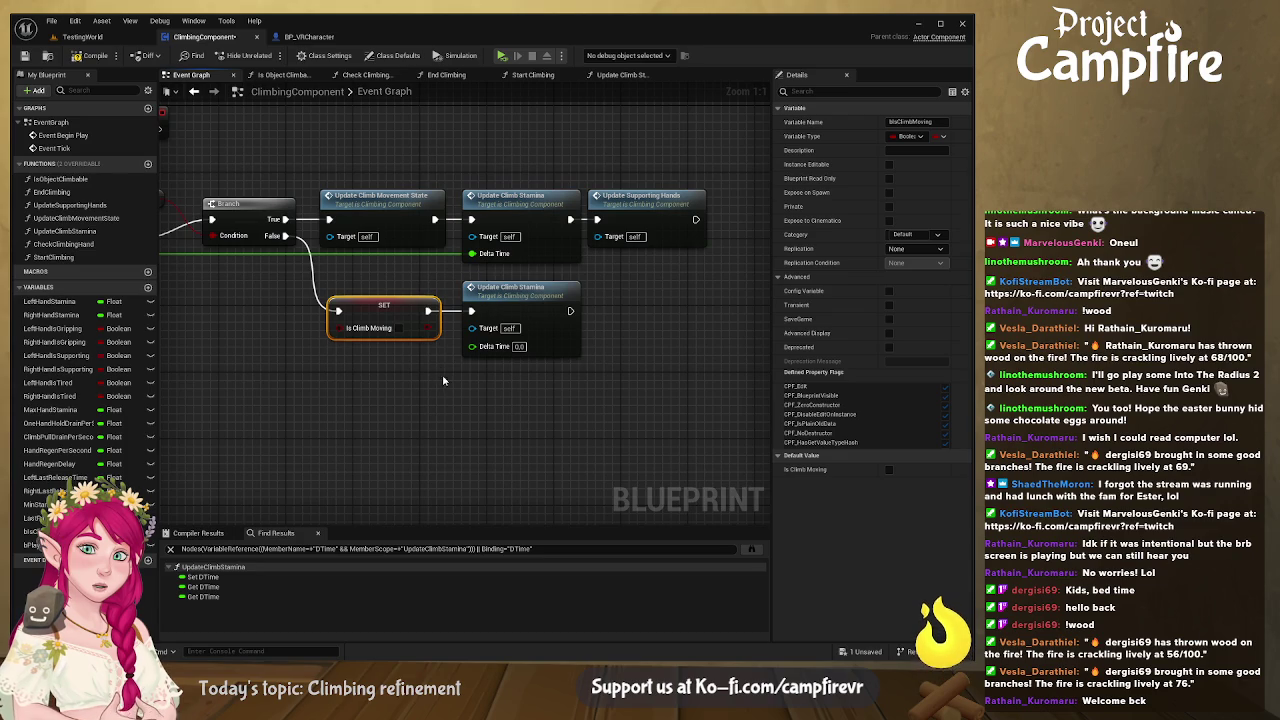
{"action": "left_click_drag", "start_coordinate": [443, 377], "coordinate": [577, 357]}
- Route Delta Seconds through two reroute points into the lower call's Delta Time
{"action": "double_click", "coordinate": [376, 240]}
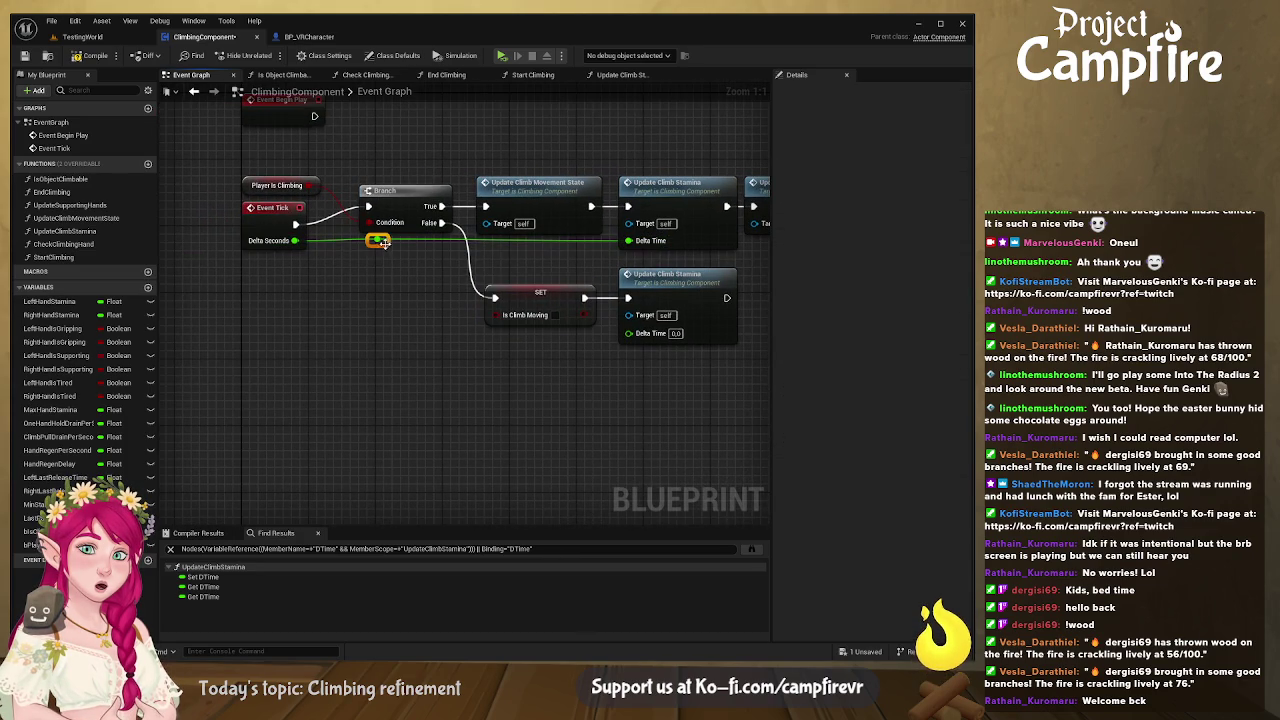
{"action": "mouse_move", "coordinate": [379, 240]}
{"action": "left_mouse_down"}
{"action": "mouse_move", "coordinate": [520, 305]}
{"action": "mouse_move", "coordinate": [628, 332]}
{"action": "left_mouse_up"}
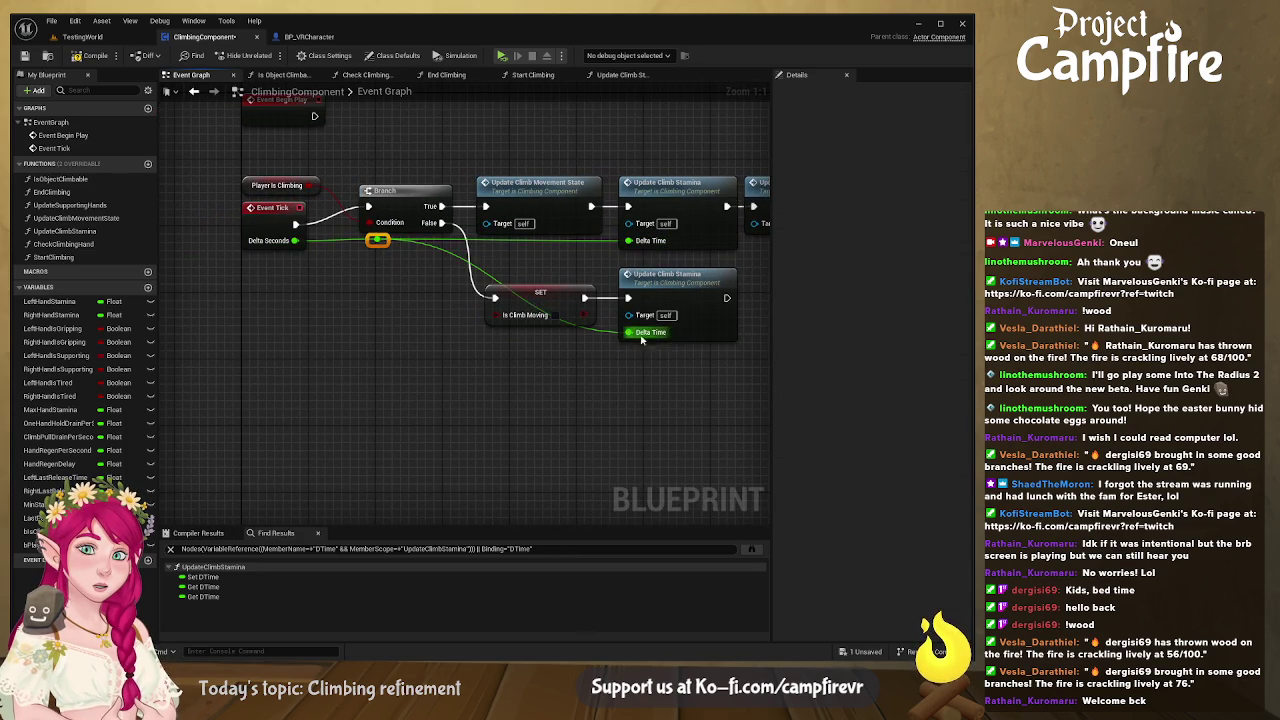
{"action": "double_click", "coordinate": [445, 248]}
{"action": "left_click_drag", "start_coordinate": [446, 253], "coordinate": [463, 337]}
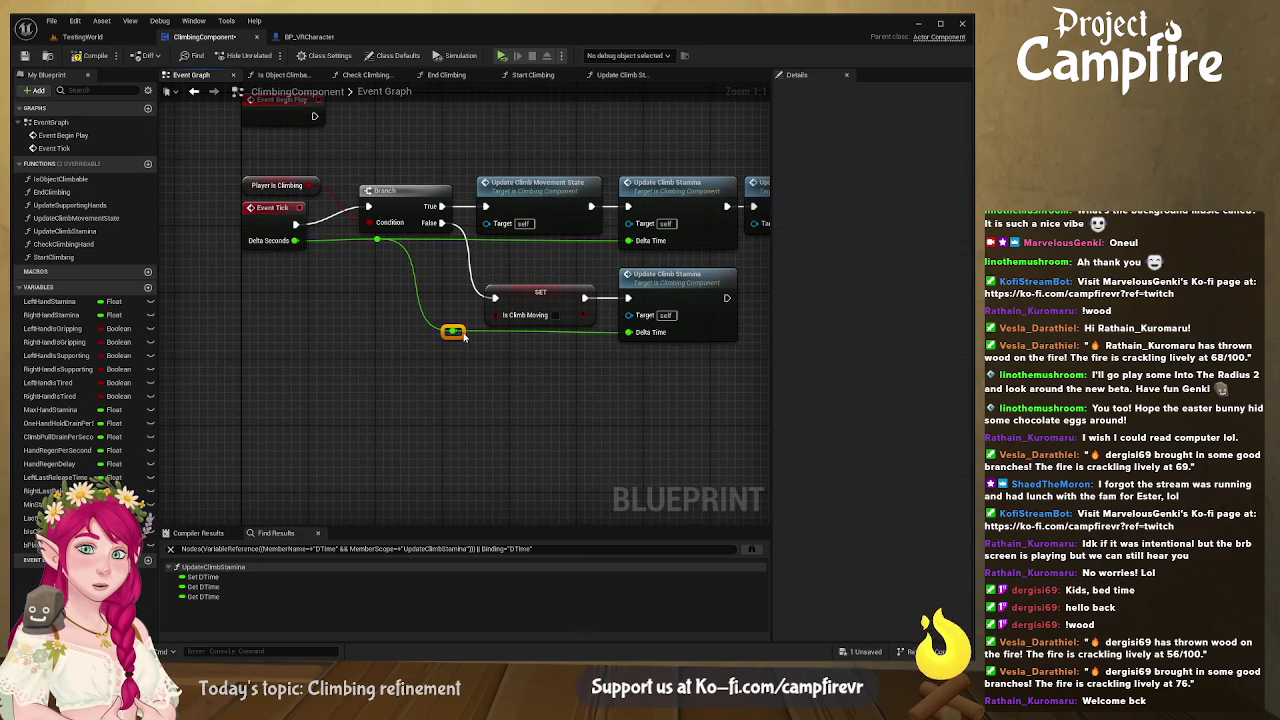
{"action": "left_click_drag", "start_coordinate": [378, 240], "coordinate": [387, 251]}
{"action": "left_click", "coordinate": [369, 291]}
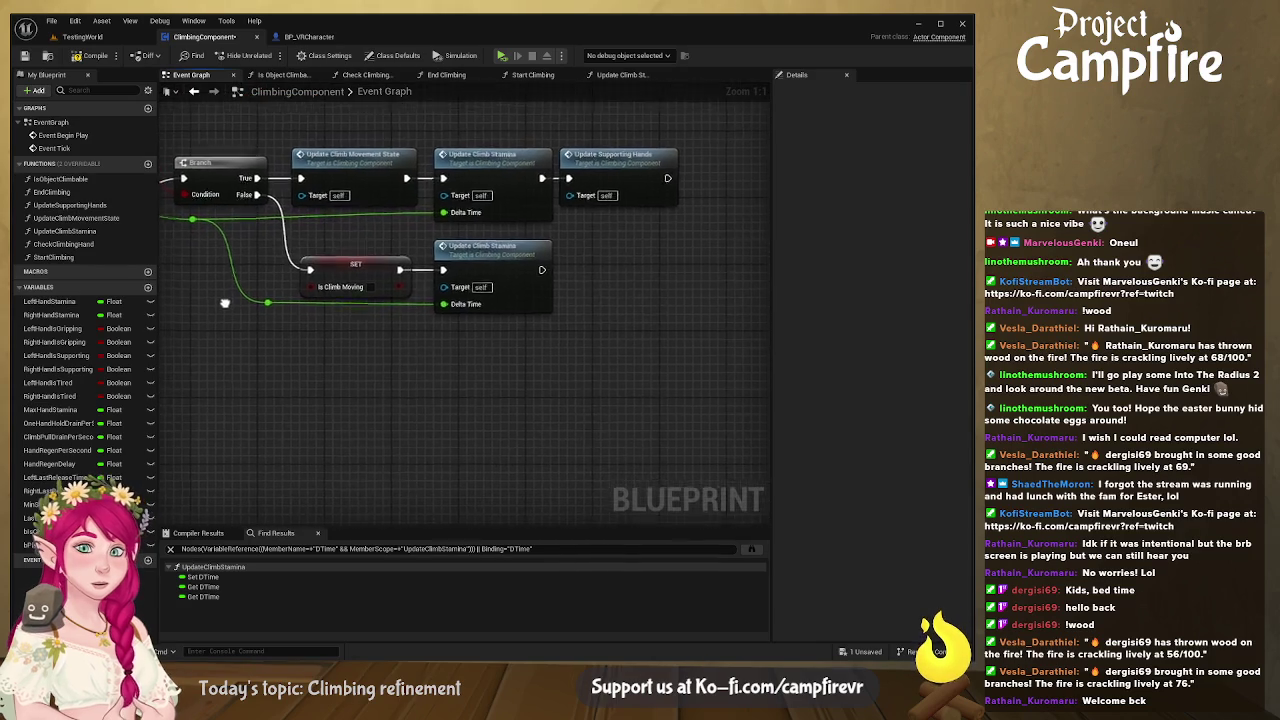
{"action": "left_click_drag", "start_coordinate": [393, 262], "coordinate": [322, 254]}
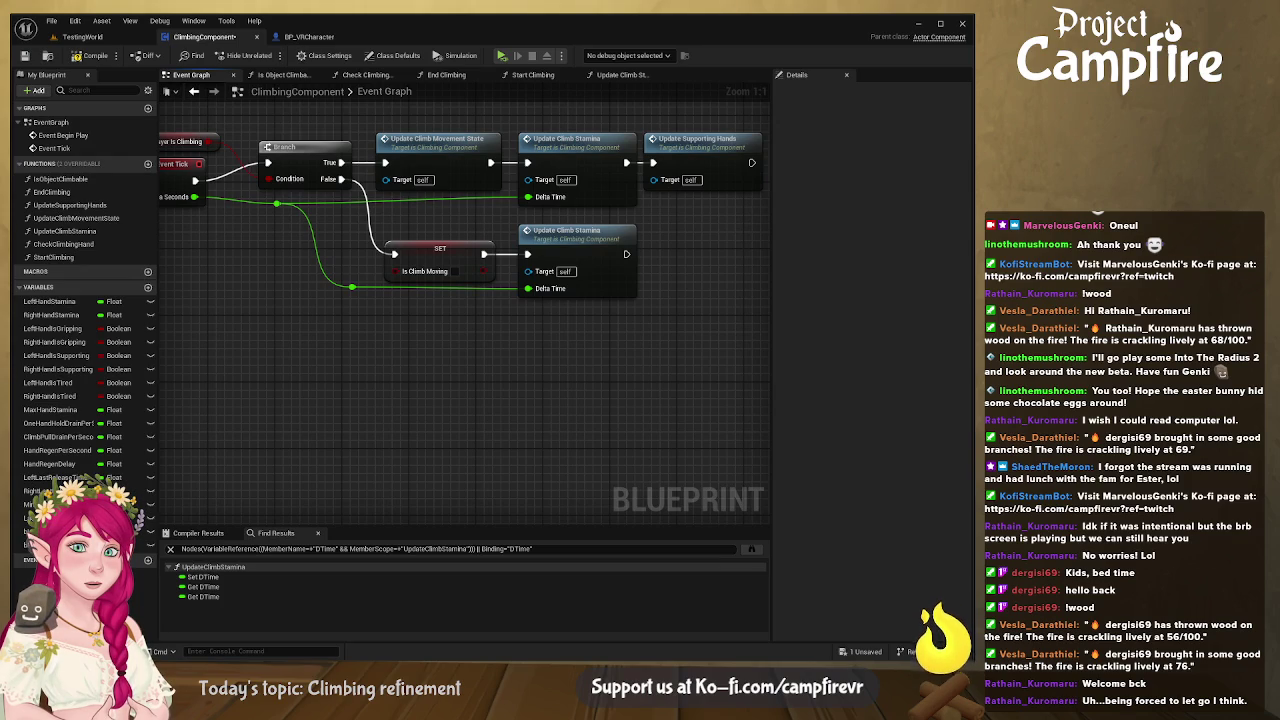
{"action": "mouse_move", "coordinate": [396, 412]}
{"action": "left_mouse_down"}
{"action": "mouse_move", "coordinate": [294, 349]}
{"action": "mouse_move", "coordinate": [480, 343]}
{"action": "mouse_move", "coordinate": [397, 380]}
{"action": "mouse_move", "coordinate": [277, 397]}
{"action": "left_mouse_up"}
- Open Update Climb Stamina and shift its entry node left to make room
{"action": "left_click_drag", "start_coordinate": [401, 397], "coordinate": [325, 398]}
{"action": "double_click", "coordinate": [616, 262]}
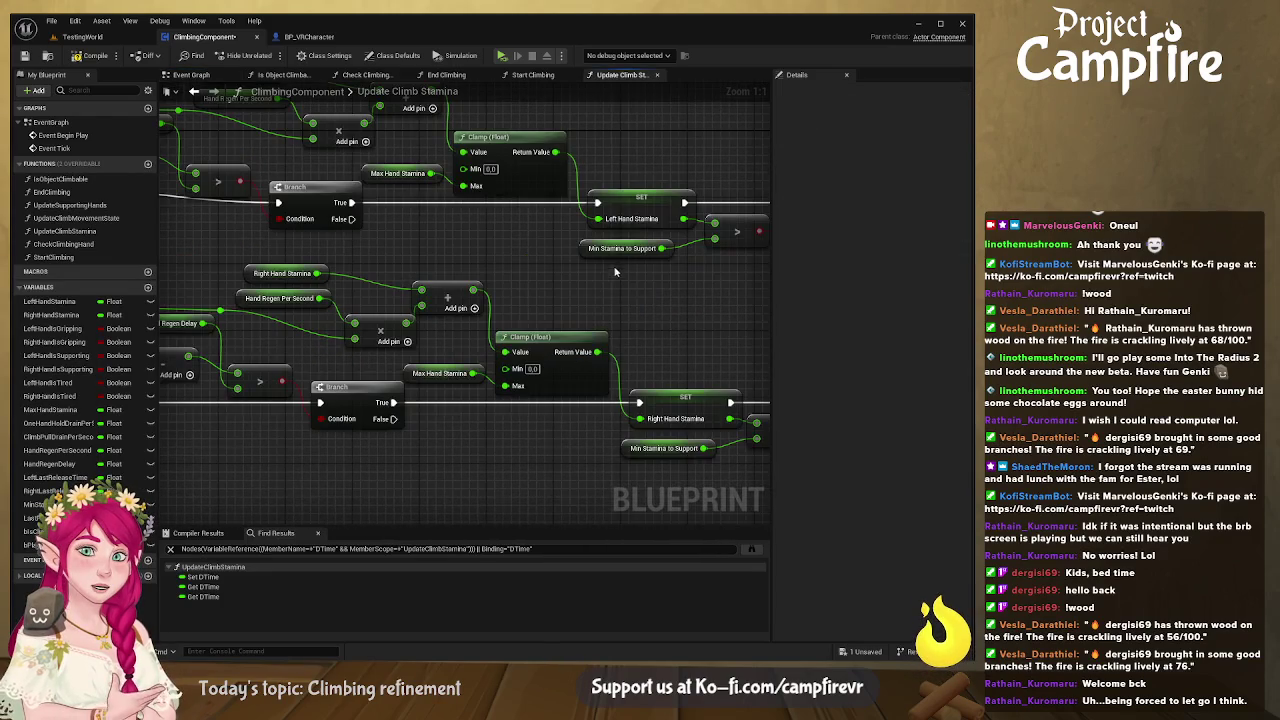
{"action": "left_click_drag", "start_coordinate": [250, 260], "coordinate": [534, 302]}
{"action": "left_click_drag", "start_coordinate": [300, 300], "coordinate": [500, 345]}
{"action": "scroll", "coordinate": [360, 336], "scroll_direction": "down", "scroll_amount": 6}
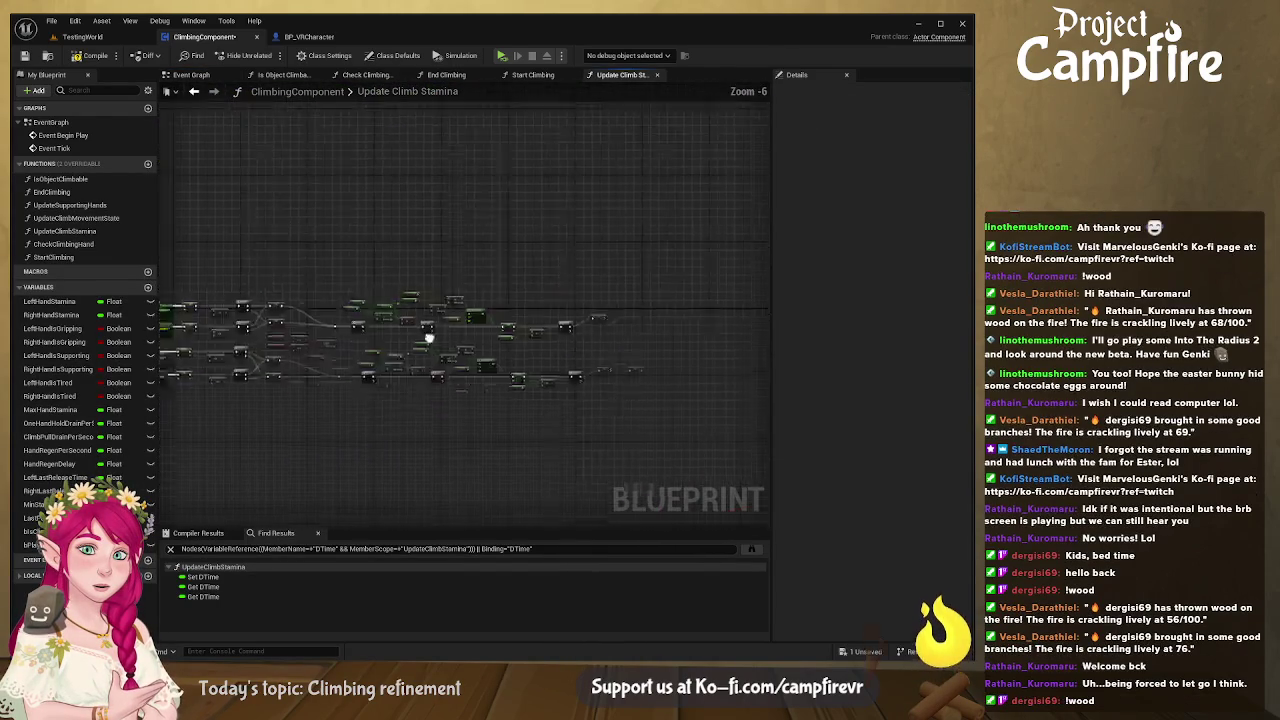
{"action": "scroll", "coordinate": [523, 340], "scroll_direction": "up", "scroll_amount": 5}
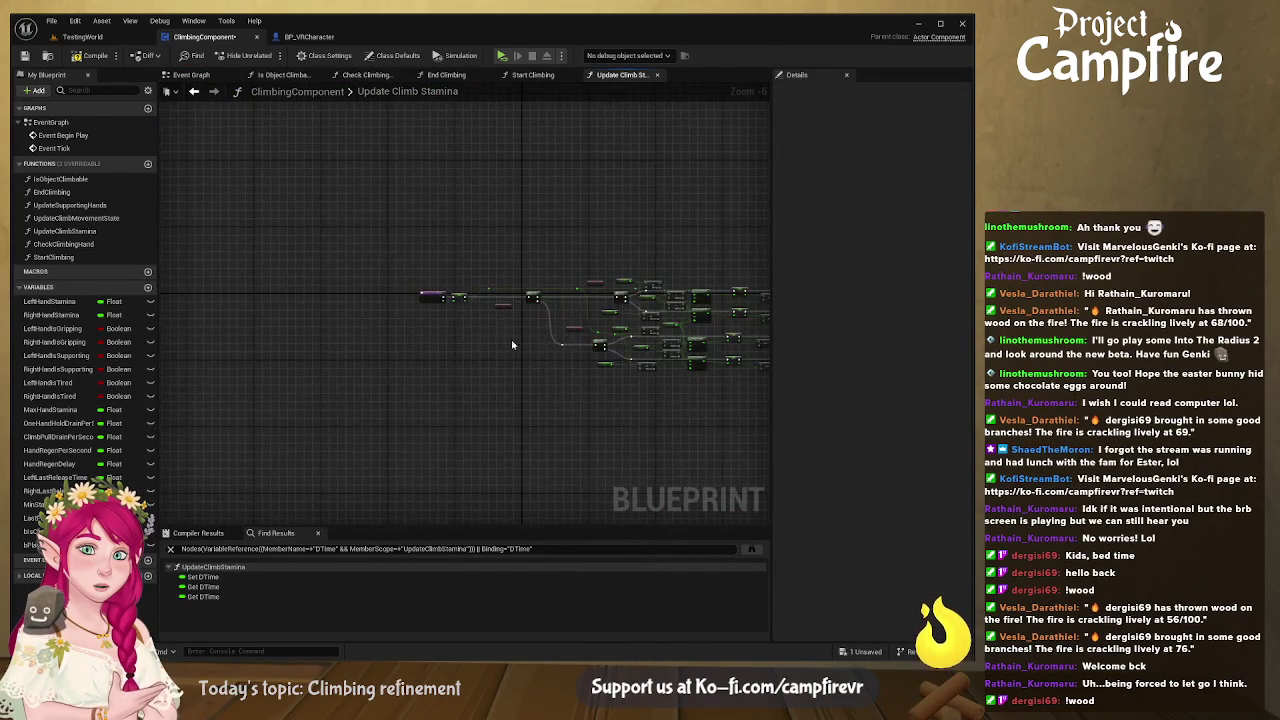
{"action": "left_click_drag", "start_coordinate": [485, 300], "coordinate": [318, 302]}
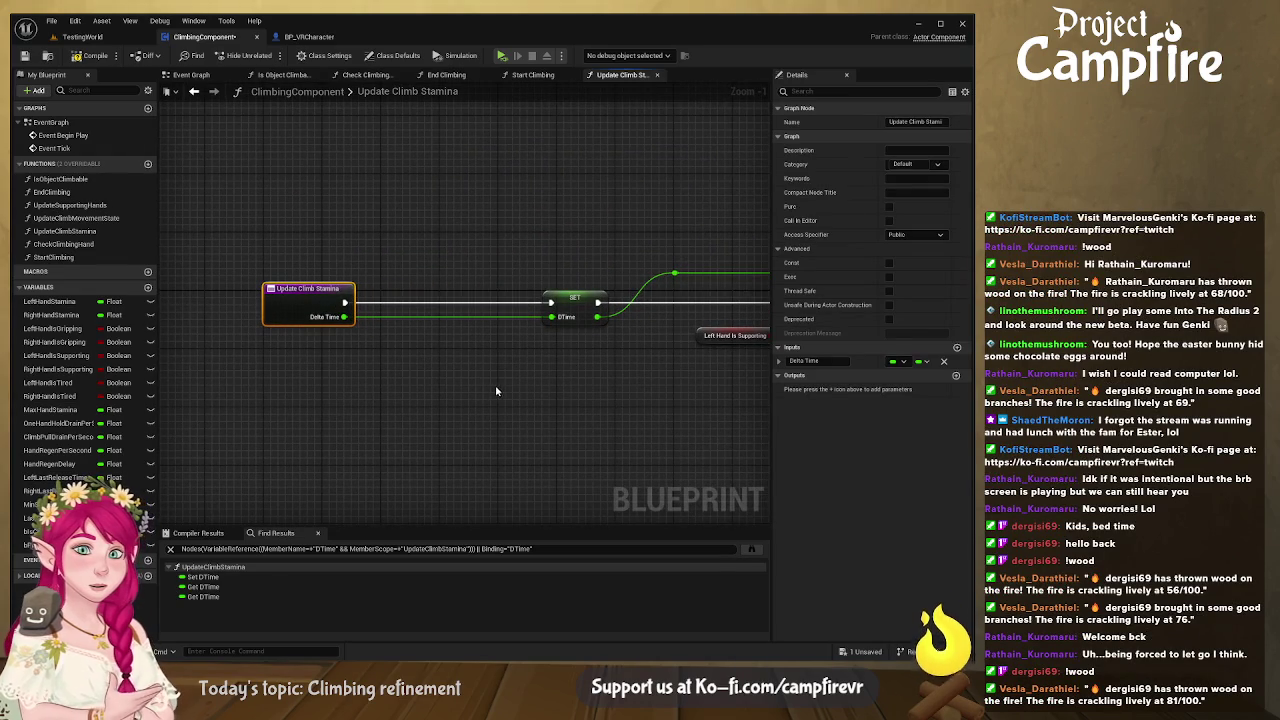
{"action": "mouse_move", "coordinate": [412, 368]}
{"action": "left_mouse_down"}
{"action": "mouse_move", "coordinate": [446, 366]}
{"action": "mouse_move", "coordinate": [283, 366]}
{"action": "mouse_move", "coordinate": [205, 348]}
{"action": "mouse_move", "coordinate": [550, 308]}
{"action": "left_mouse_up"}
{"action": "mouse_move", "coordinate": [410, 258]}
{"action": "left_mouse_down"}
{"action": "mouse_move", "coordinate": [461, 260]}
{"action": "mouse_move", "coordinate": [280, 258]}
{"action": "left_mouse_up"}
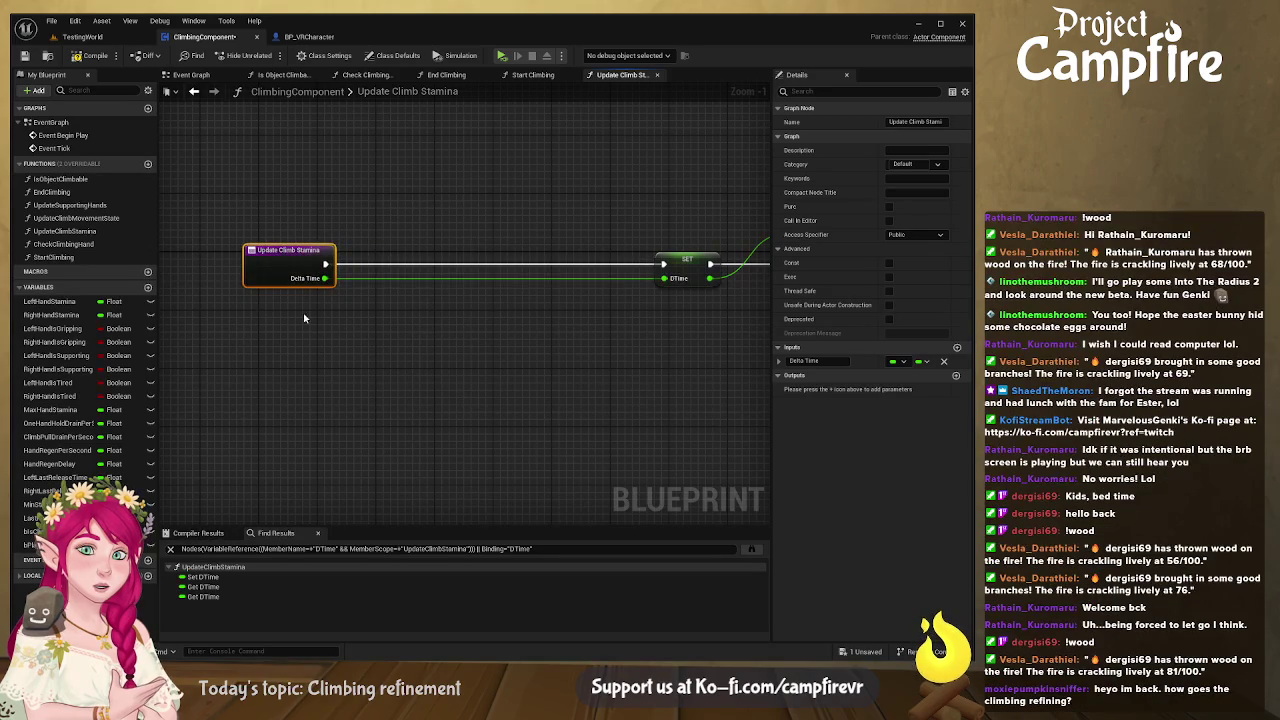
- Add Left and Right Hand Stamina getters and insert a Print String after the entry
{"action": "left_click", "coordinate": [50, 301]}
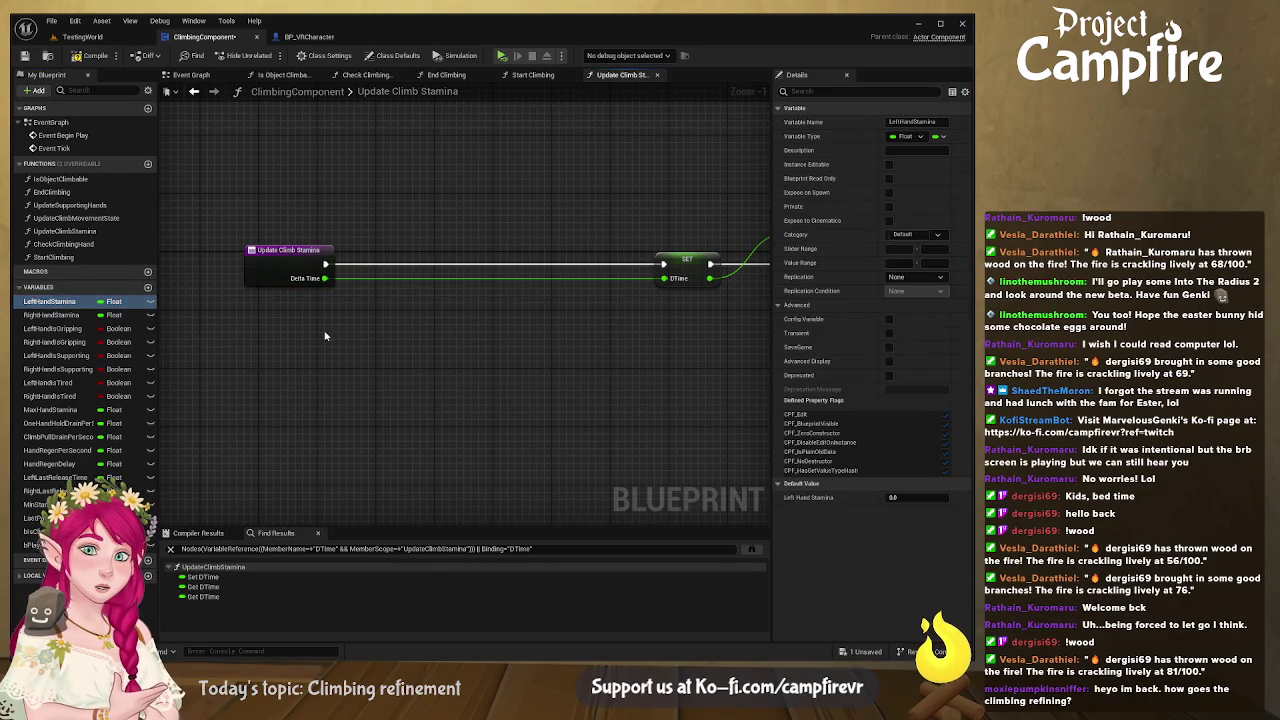
{"action": "left_click_drag", "start_coordinate": [350, 357], "coordinate": [330, 333]}
{"action": "left_click", "coordinate": [50, 315]}
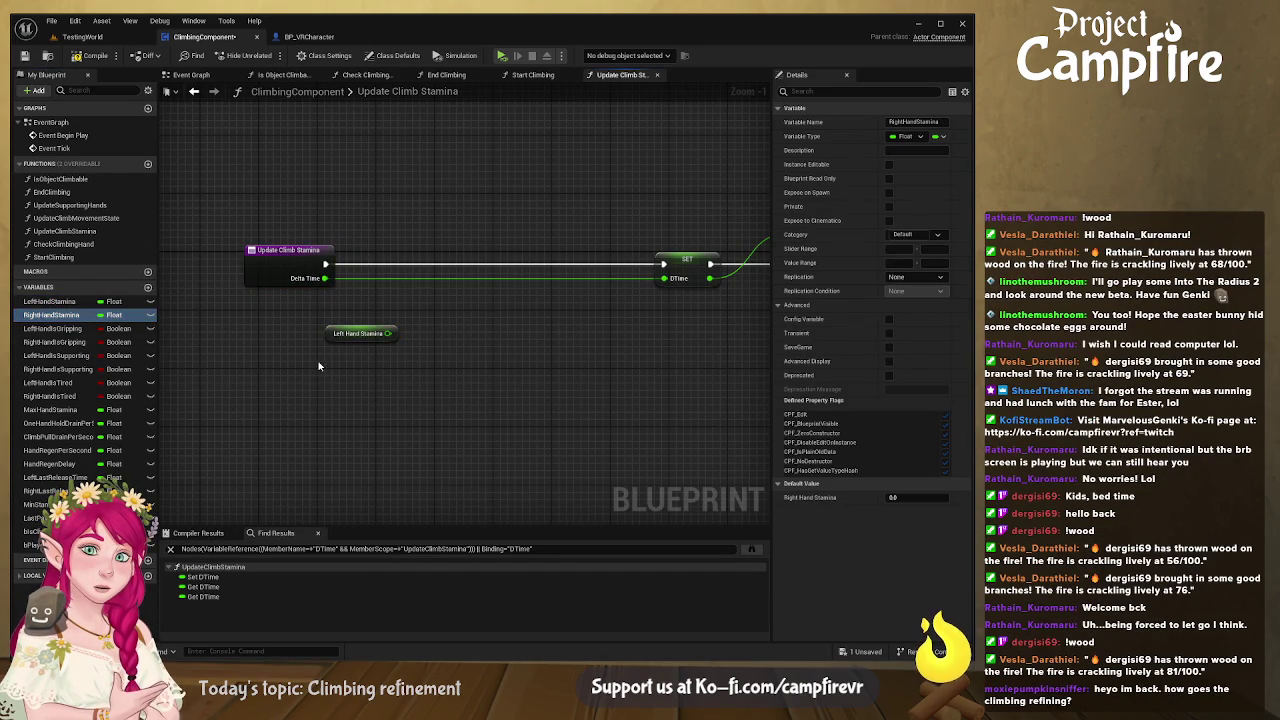
{"action": "left_click_drag", "start_coordinate": [368, 388], "coordinate": [312, 366]}
{"action": "left_click_drag", "start_coordinate": [325, 264], "coordinate": [662, 264]}
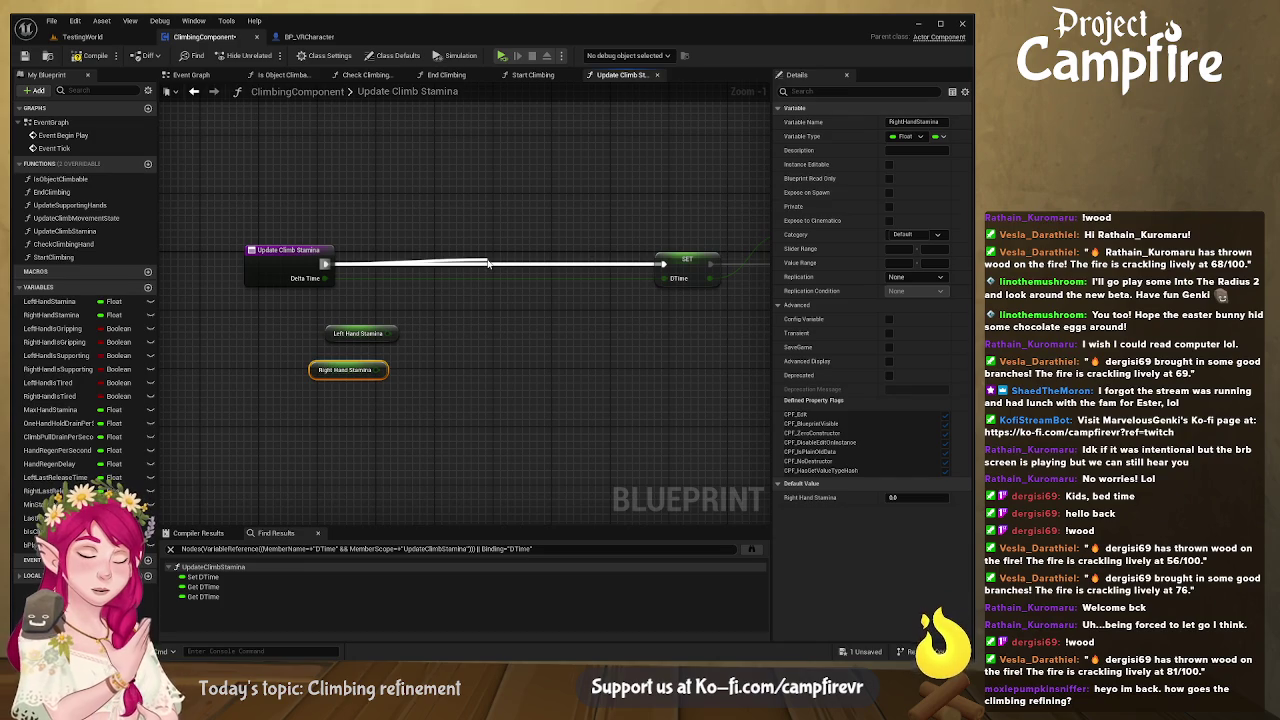
{"action": "left_click", "coordinate": [488, 263]}
{"action": "mouse_move", "coordinate": [538, 282]}
{"action": "left_mouse_down"}
{"action": "mouse_move", "coordinate": [520, 251]}
{"action": "mouse_move", "coordinate": [466, 278]}
{"action": "mouse_move", "coordinate": [438, 327]}
{"action": "left_mouse_up"}
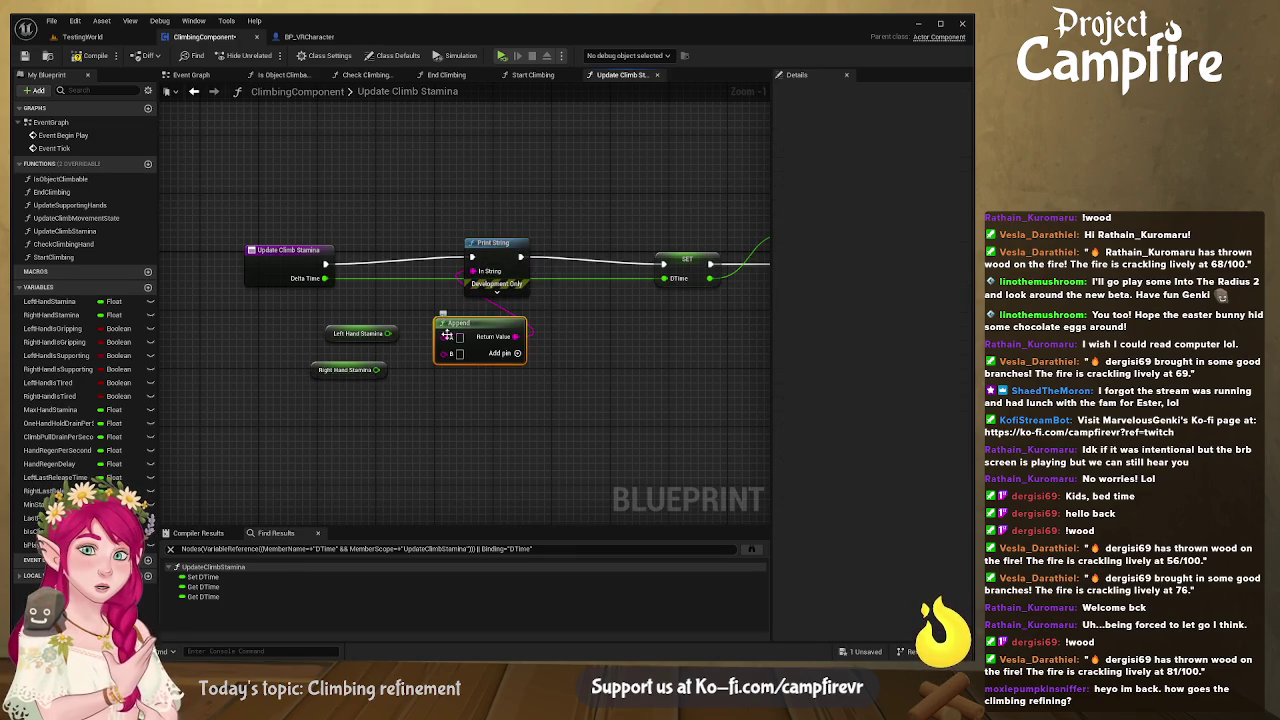
- Feed both hands' stamina into a three-pin Append for Print String, compile, and play-test
{"action": "left_click", "coordinate": [517, 353]}
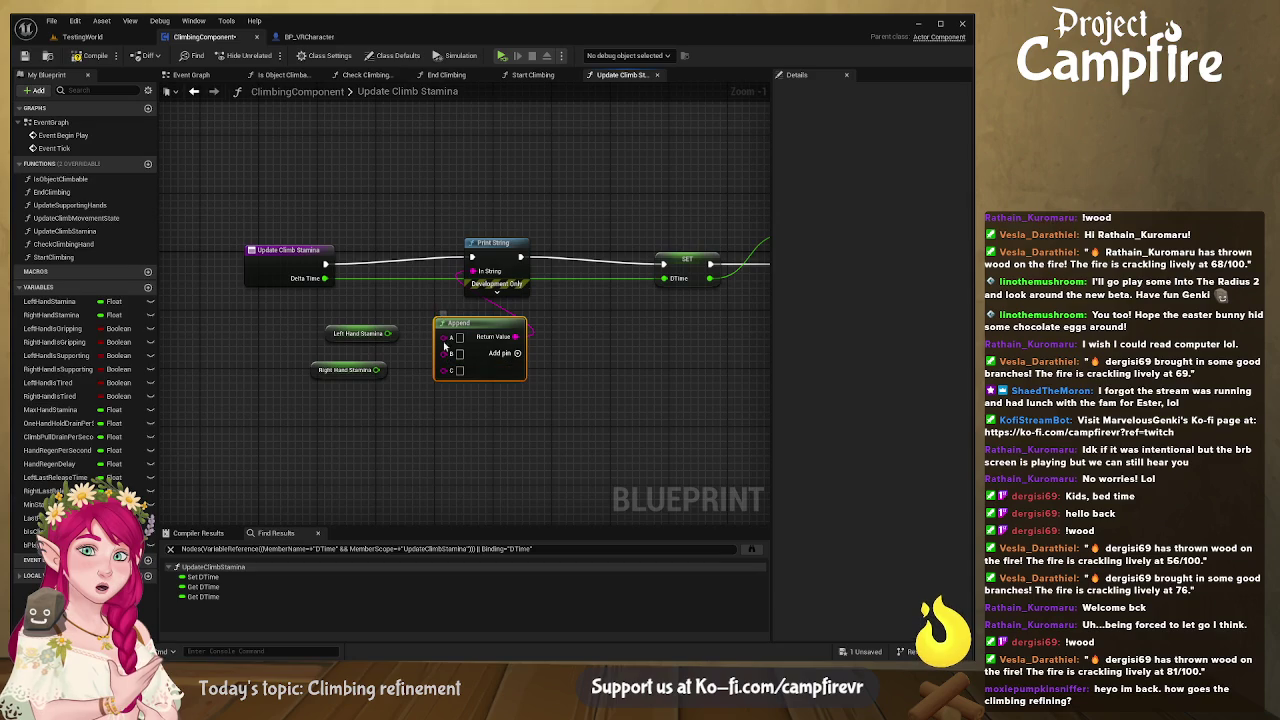
{"action": "left_click_drag", "start_coordinate": [388, 333], "coordinate": [450, 340]}
{"action": "left_click", "coordinate": [390, 336]}
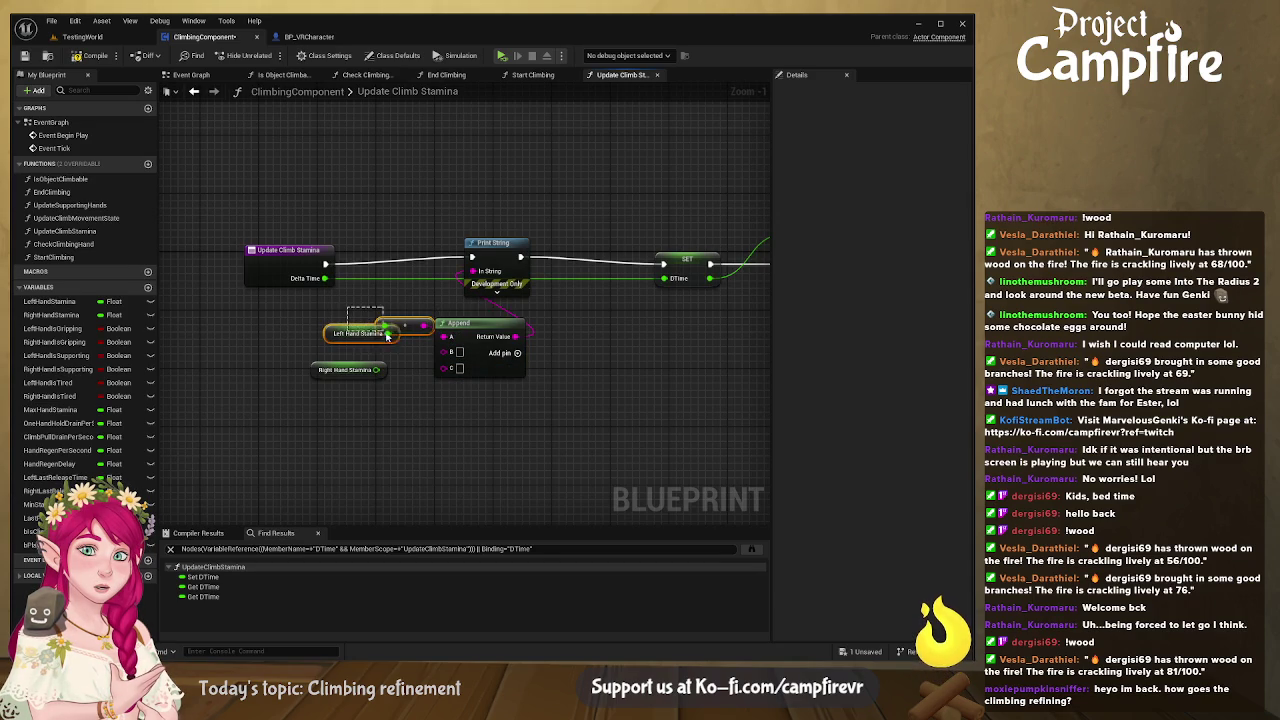
{"action": "mouse_move", "coordinate": [377, 370]}
{"action": "left_mouse_down"}
{"action": "mouse_move", "coordinate": [457, 370]}
{"action": "mouse_move", "coordinate": [420, 379]}
{"action": "left_mouse_up"}
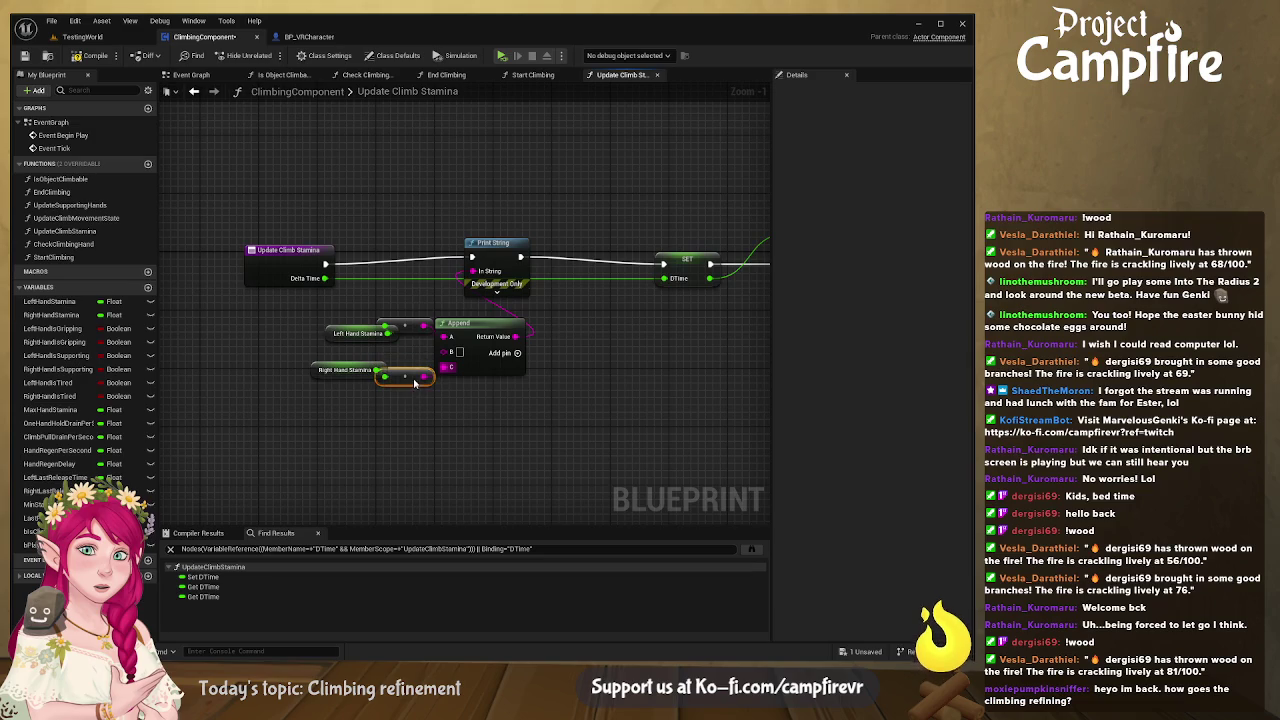
{"action": "left_click", "coordinate": [459, 352]}
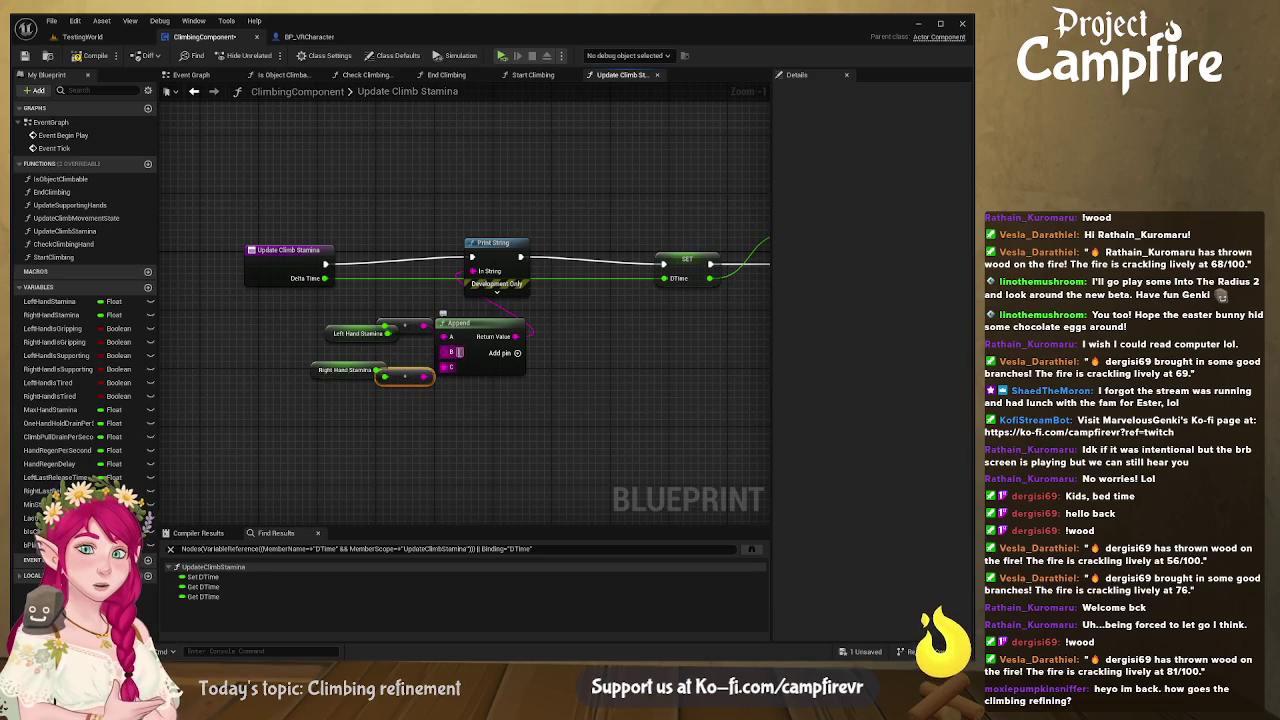
{"action": "left_click", "coordinate": [502, 400]}
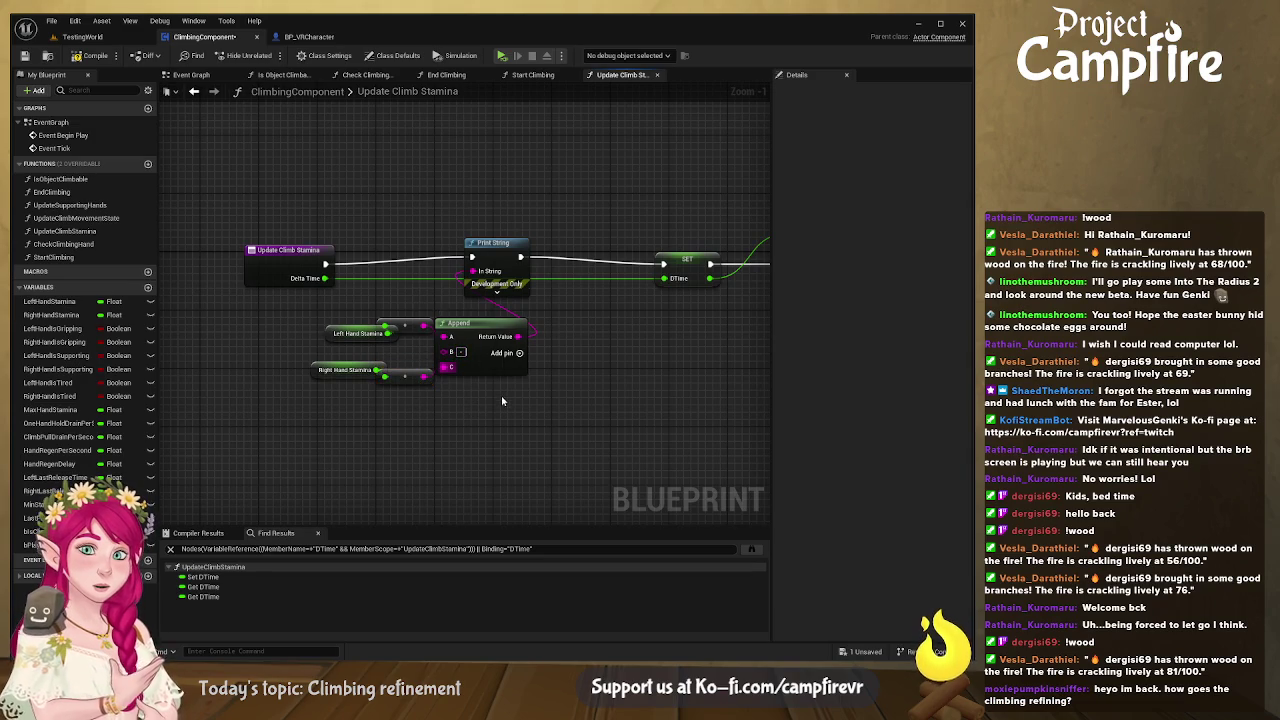
{"action": "left_click_drag", "start_coordinate": [314, 311], "coordinate": [532, 388]}
{"action": "left_click_drag", "start_coordinate": [480, 323], "coordinate": [371, 316]}
{"action": "left_click", "coordinate": [502, 250]}
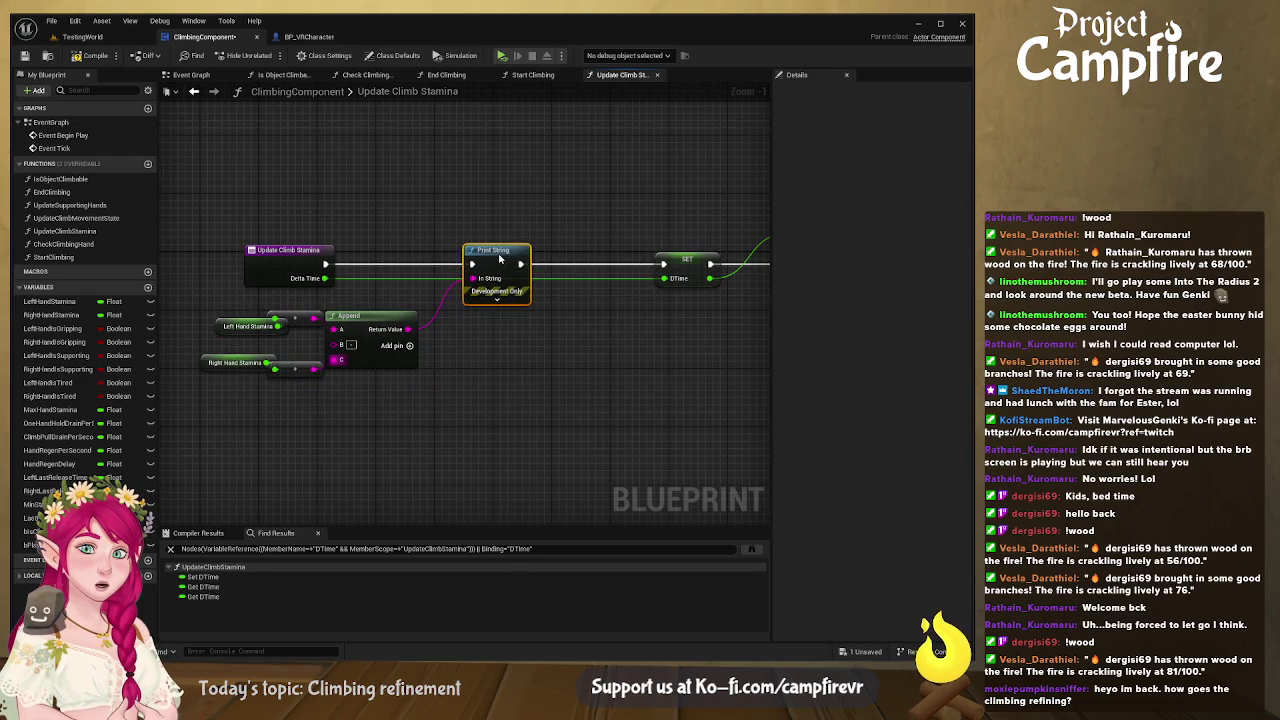
{"action": "left_click", "coordinate": [93, 57]}
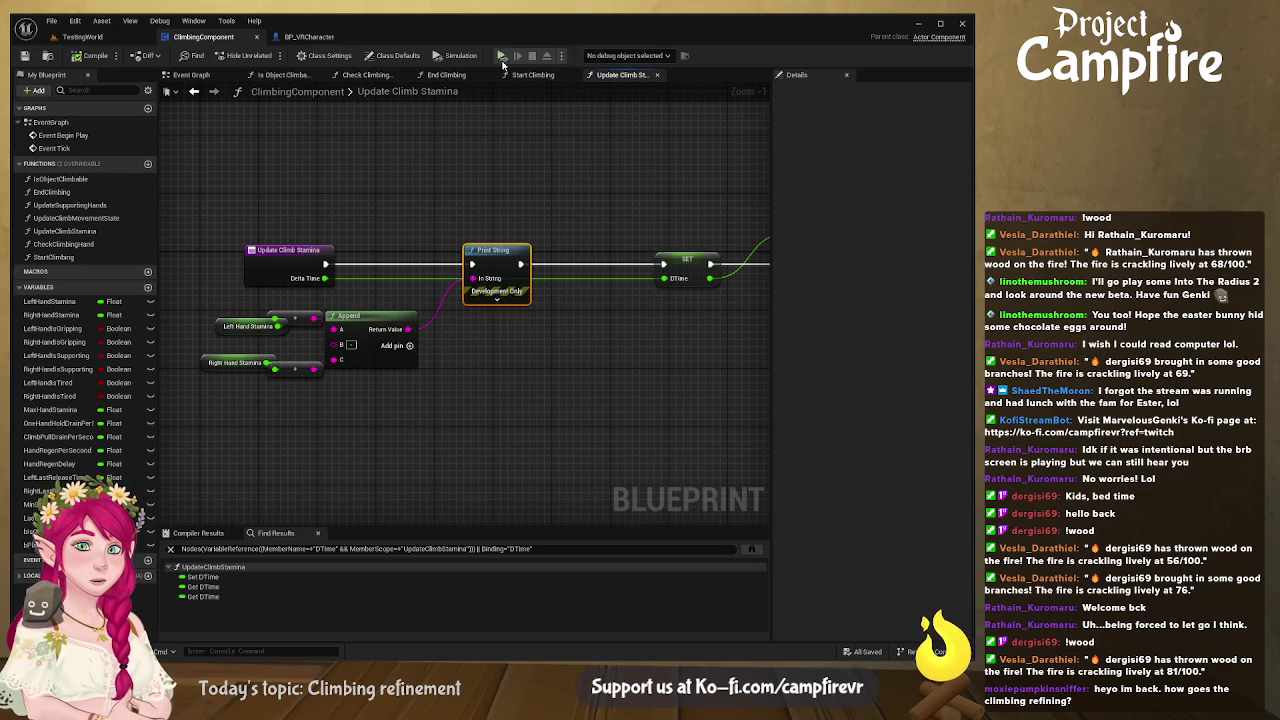
{"action": "left_click", "coordinate": [501, 57]}
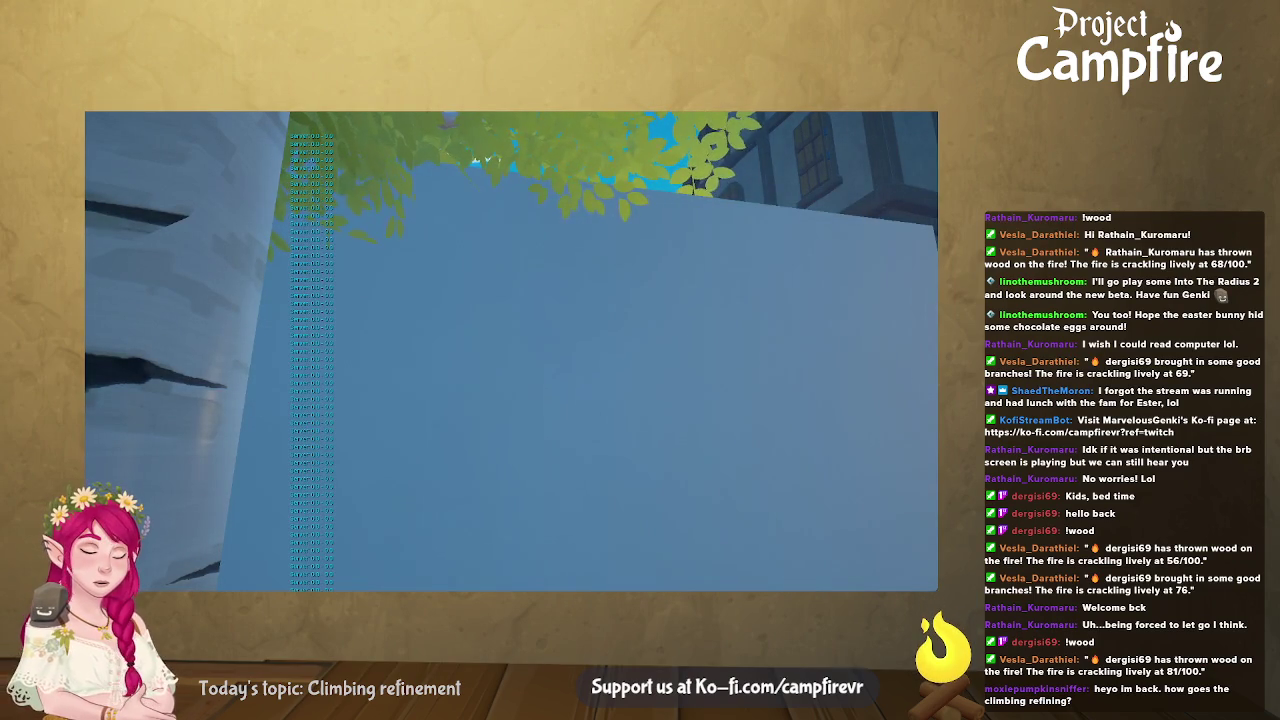
- Stop the play-test, set Right Hand Stamina's default to 100.0, and save
{"action": "key", "text": "Escape"}
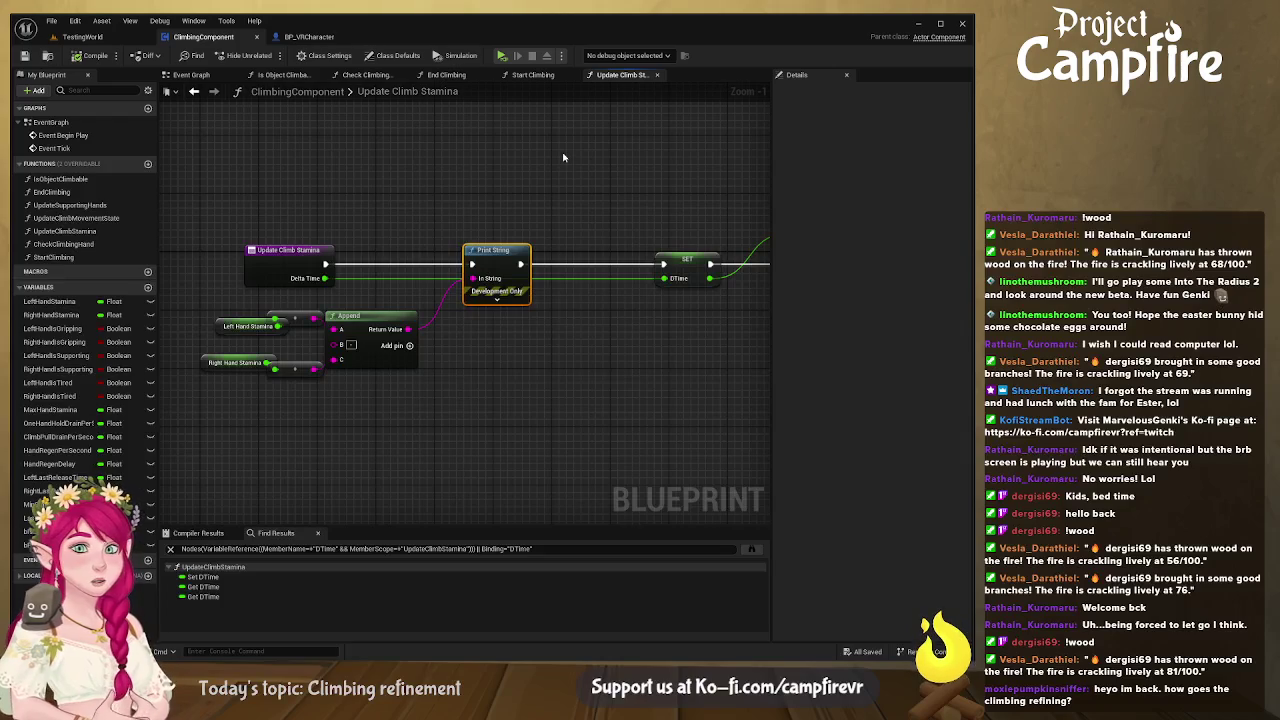
{"action": "left_click", "coordinate": [50, 301]}
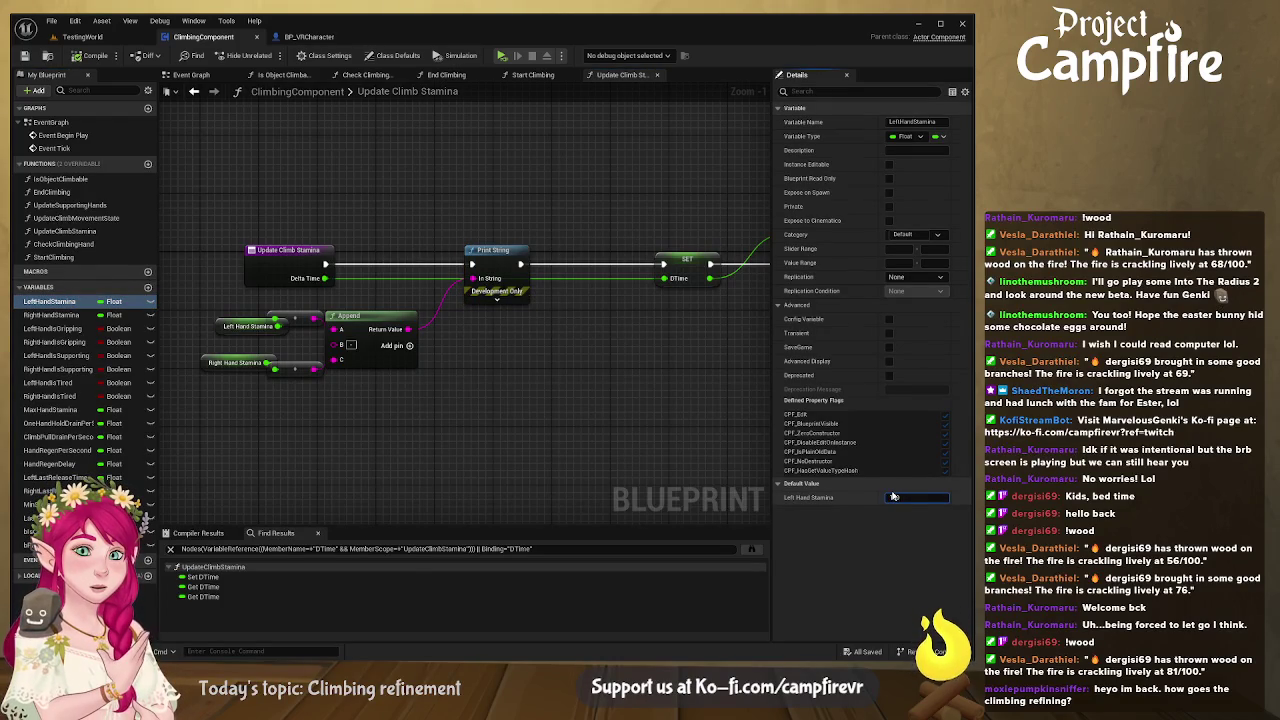
{"action": "left_click", "coordinate": [51, 315]}
{"action": "left_click", "coordinate": [913, 497]}
{"action": "type", "text": "0"}
{"action": "key", "text": "Return"}
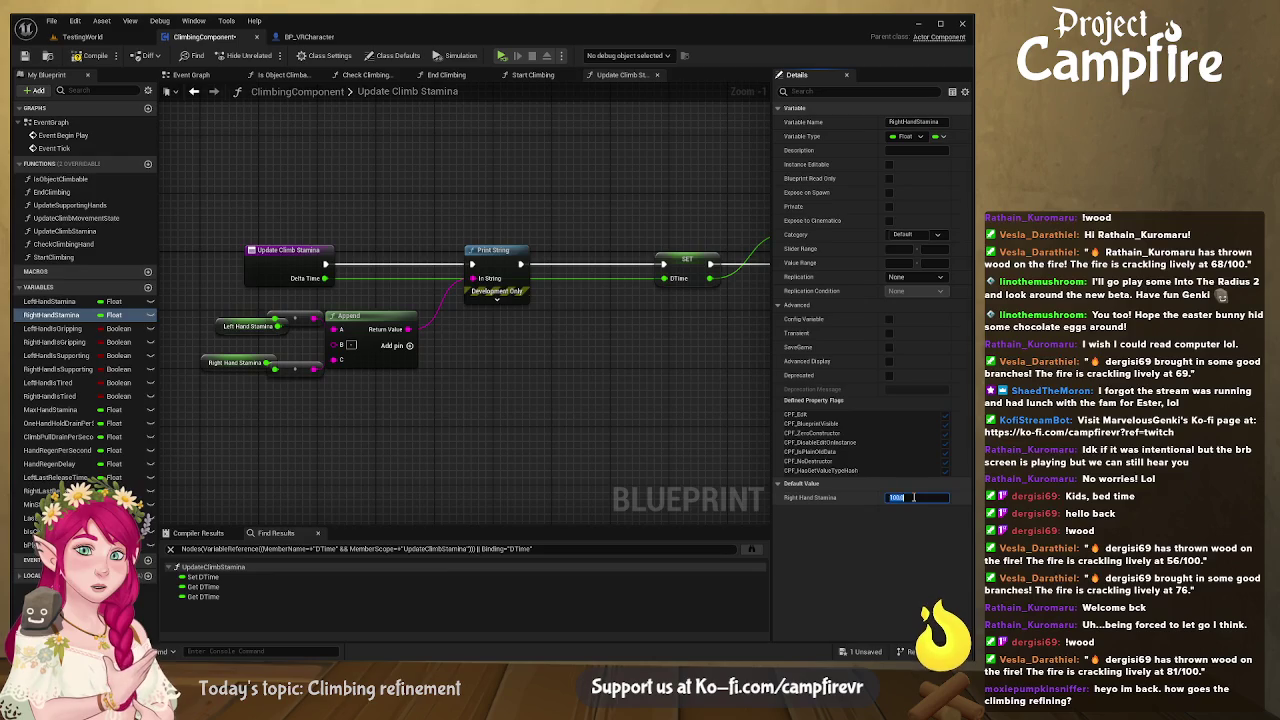
{"action": "left_click", "coordinate": [90, 55]}
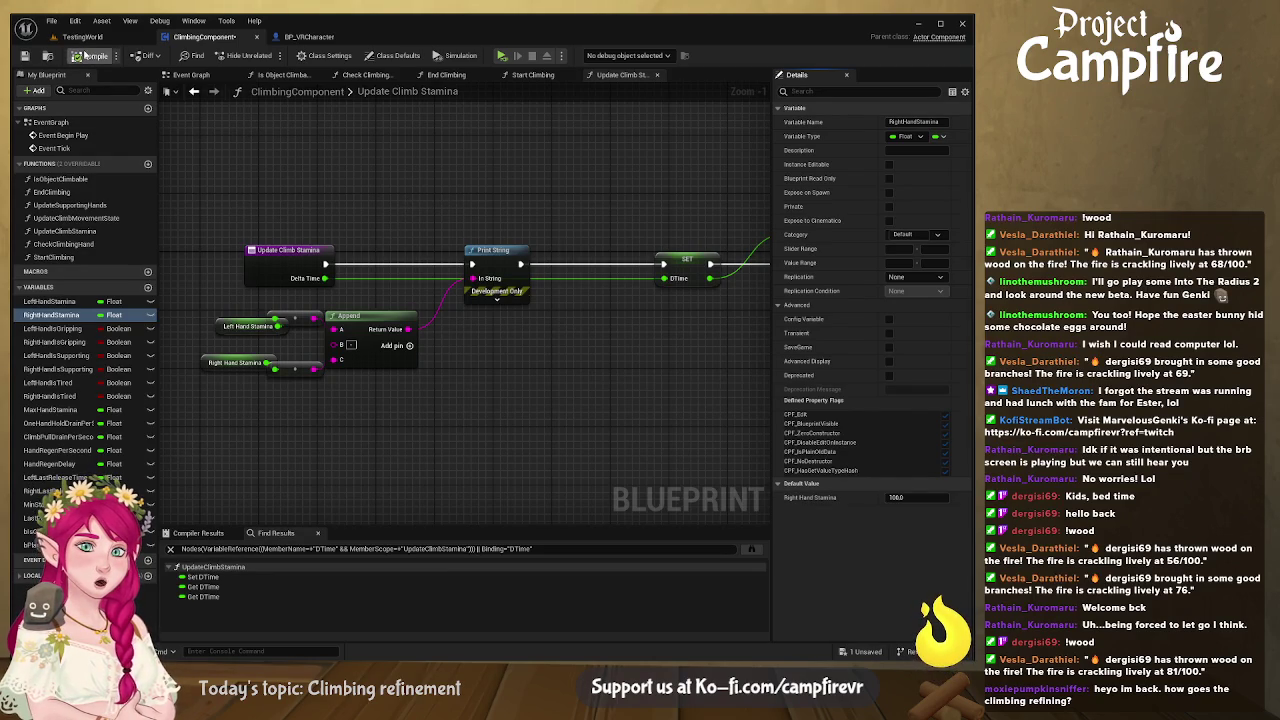
{"action": "left_click", "coordinate": [27, 56]}
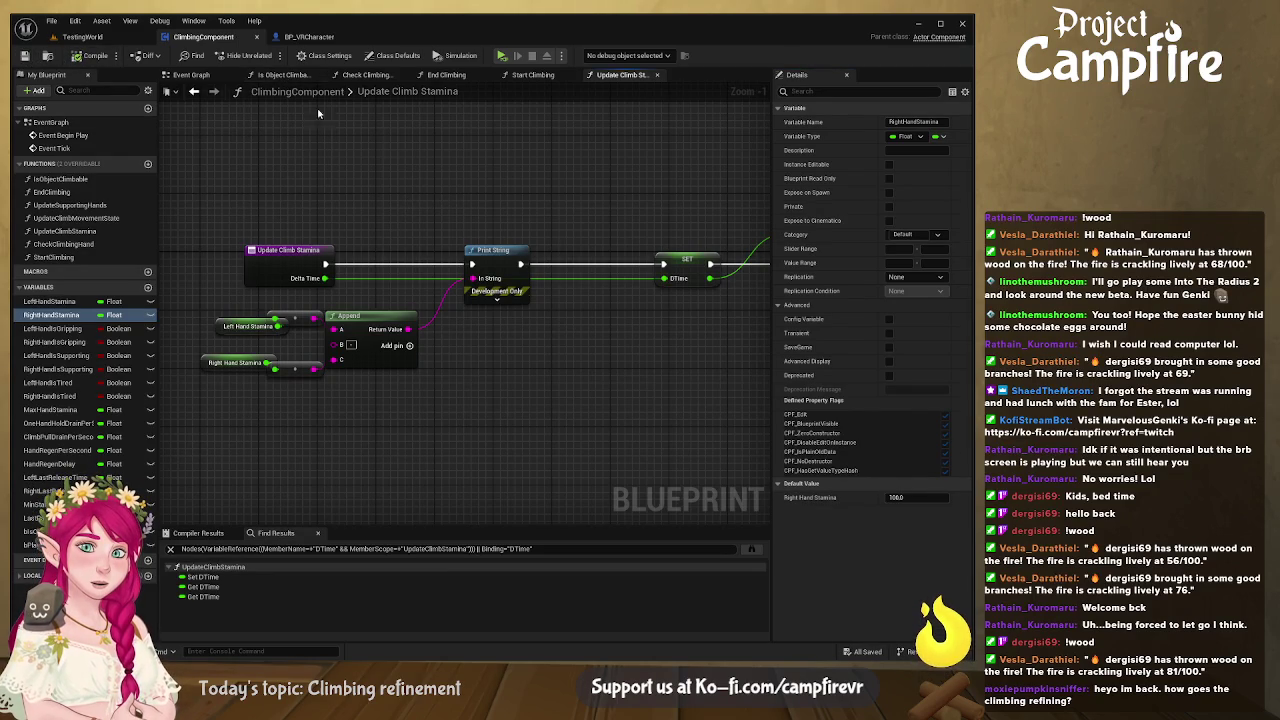
- Check Player Is Climbing's settings and look over the Update Climb Stamina function
{"action": "left_click", "coordinate": [202, 78]}
{"action": "left_click_drag", "start_coordinate": [285, 183], "coordinate": [440, 171]}
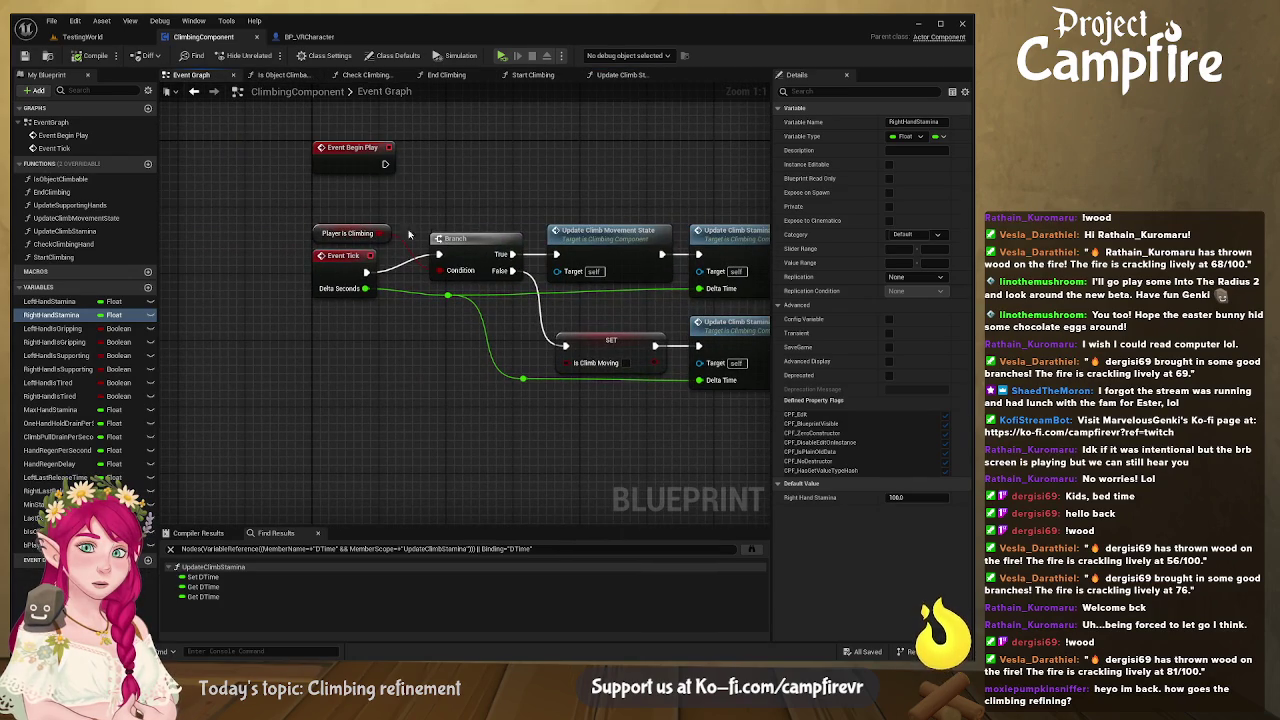
{"action": "left_click", "coordinate": [371, 233]}
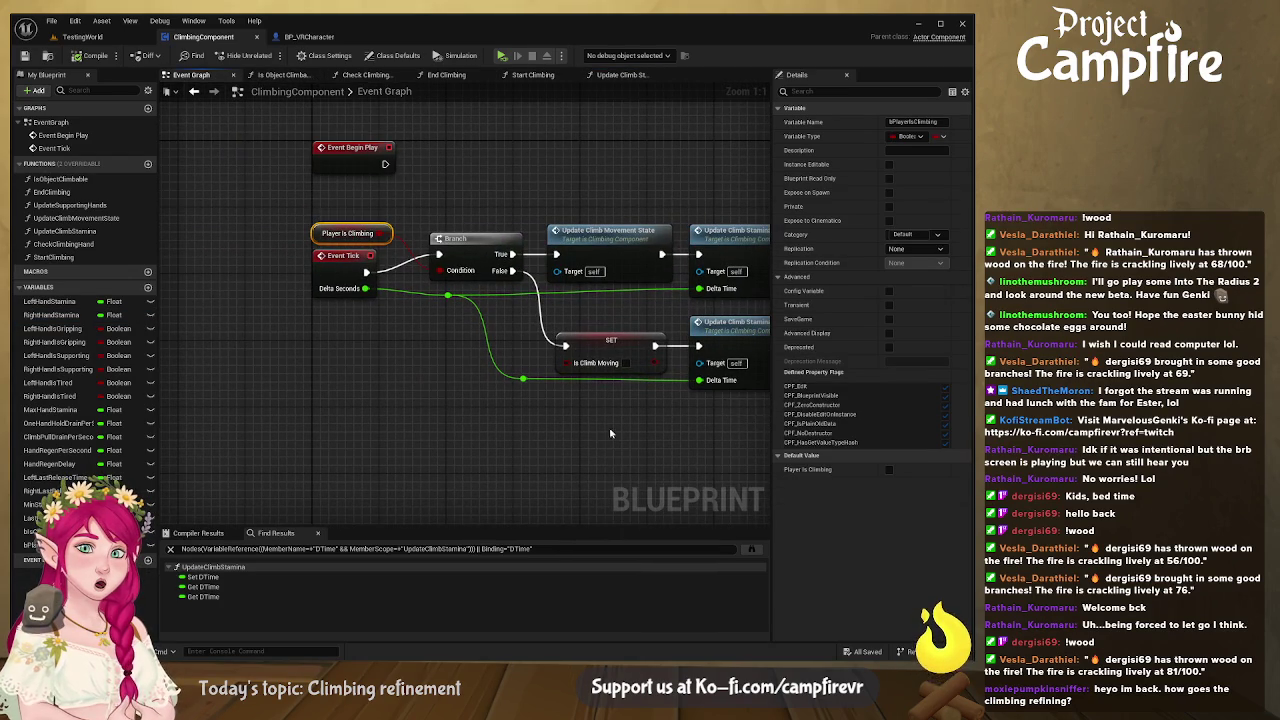
{"action": "left_click_drag", "start_coordinate": [644, 429], "coordinate": [494, 404]}
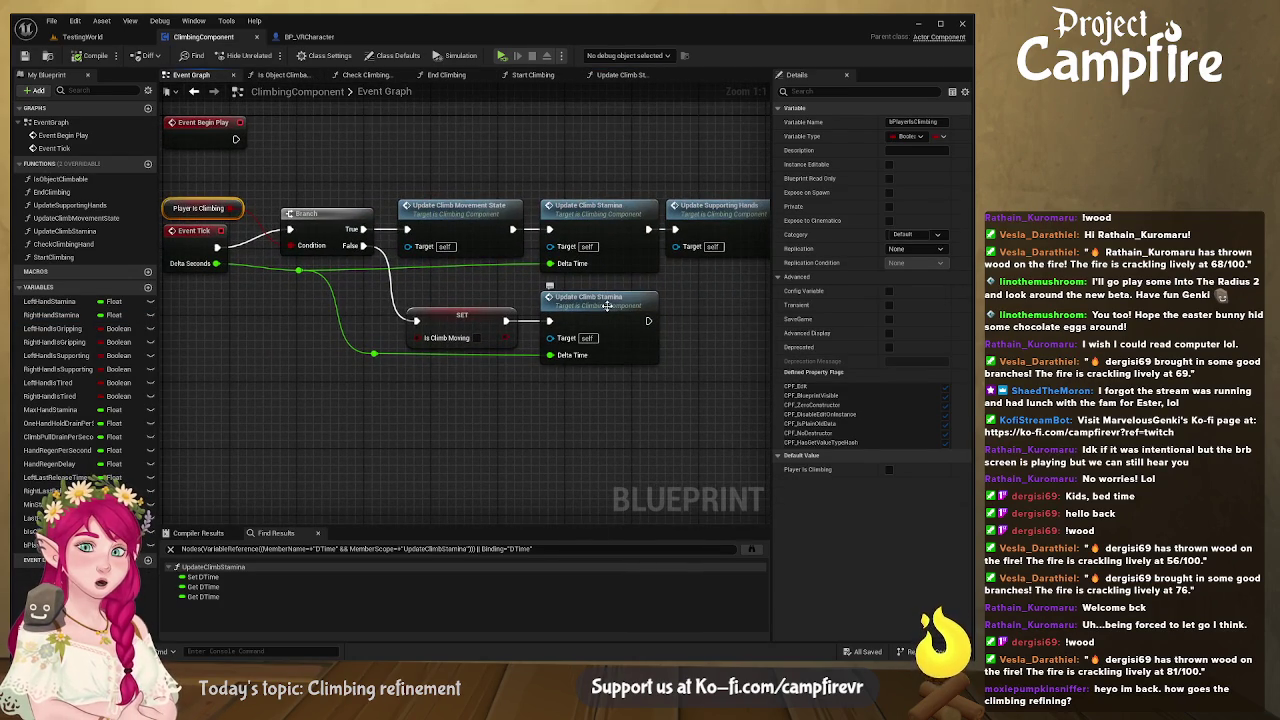
{"action": "double_click", "coordinate": [606, 305]}
{"action": "left_click_drag", "start_coordinate": [555, 361], "coordinate": [530, 354]}
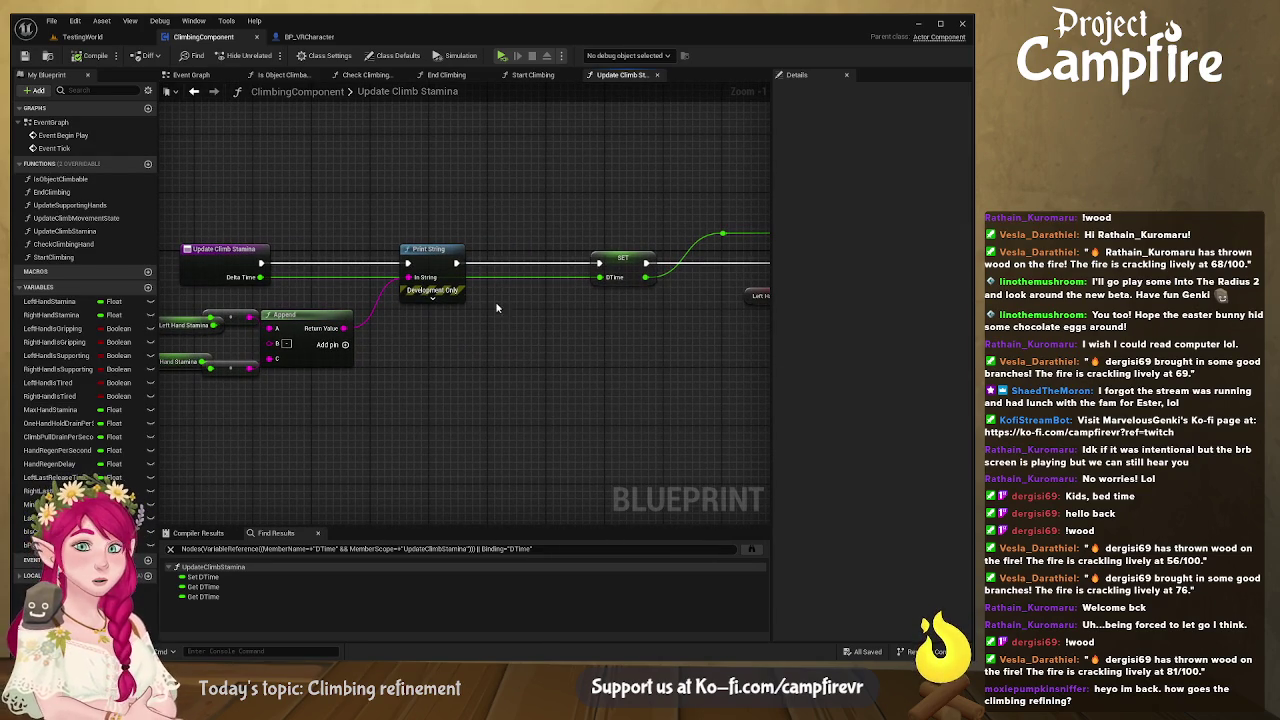
{"action": "left_click", "coordinate": [191, 75]}
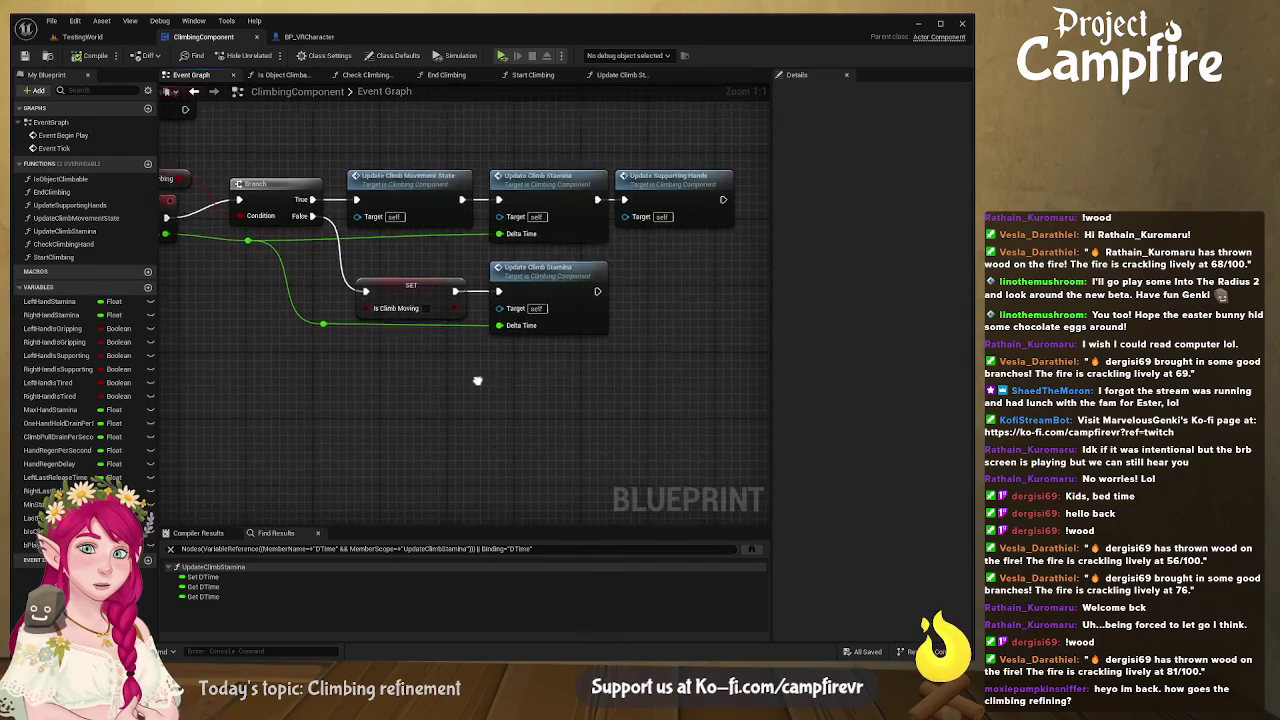
- Shift the lower Update Climb Stamina call right and drop in a Left Hand Stamina getter
{"action": "left_click_drag", "start_coordinate": [450, 254], "coordinate": [640, 254]}
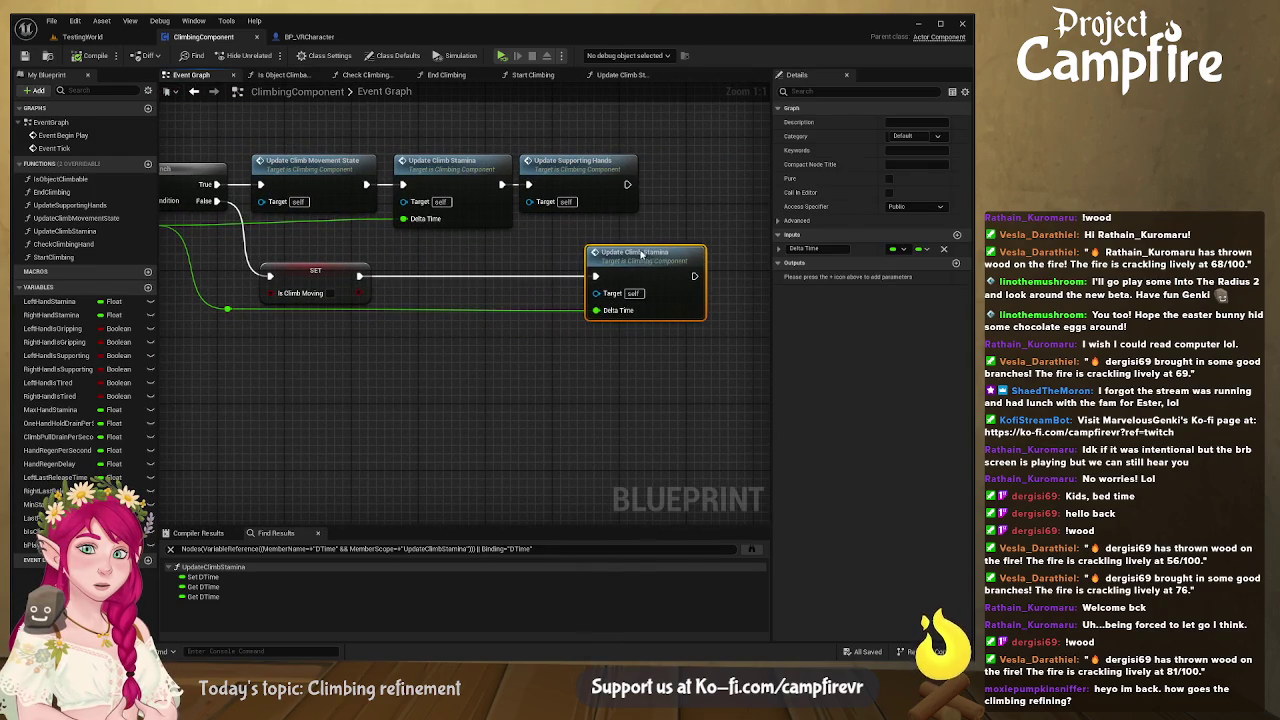
{"action": "left_click", "coordinate": [50, 301]}
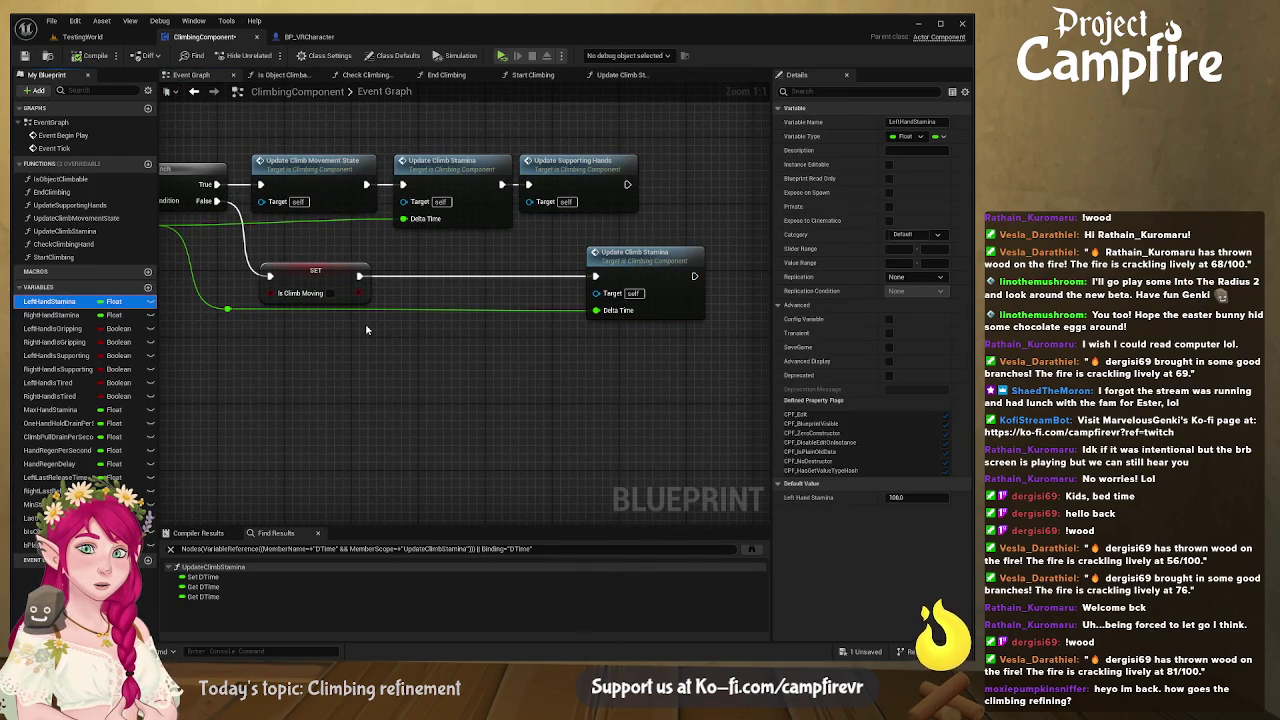
{"action": "left_click_drag", "start_coordinate": [50, 301], "coordinate": [473, 320]}
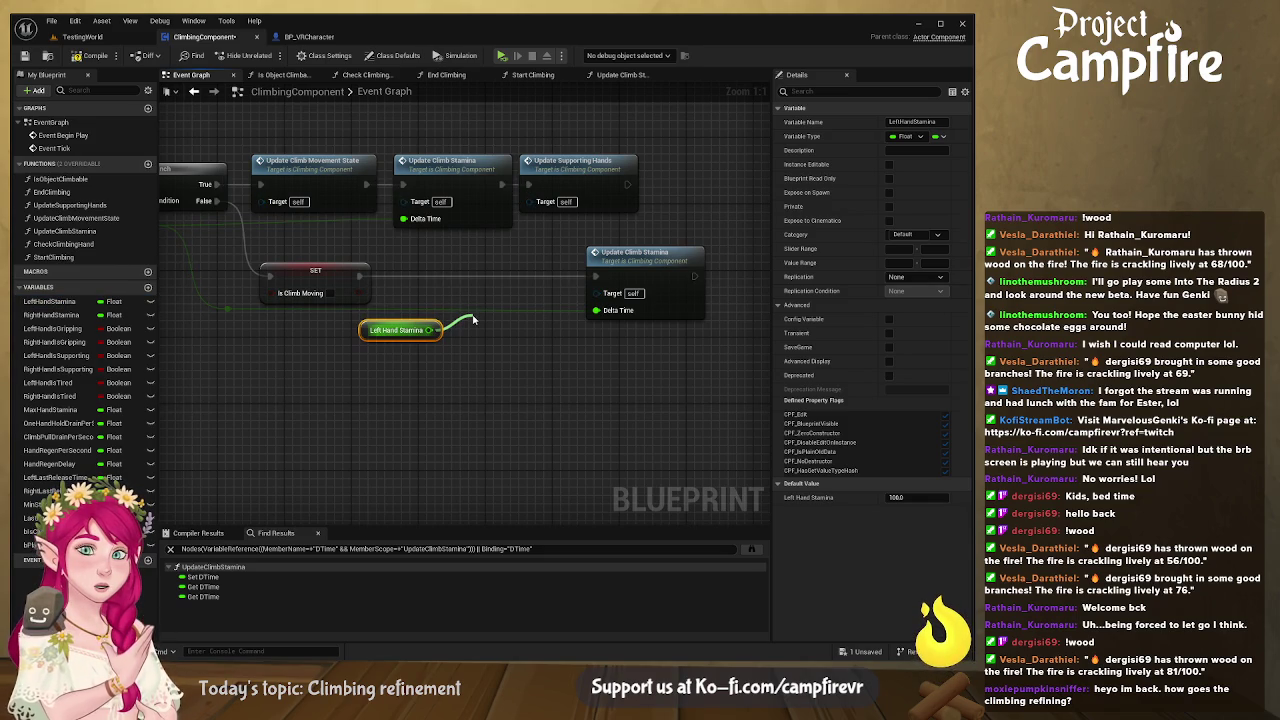
- Add a check that Left Hand Stamina is less than Max Hand Stamina
{"action": "left_click_drag", "start_coordinate": [473, 320], "coordinate": [475, 318]}
{"action": "type", "text": "<"}
{"action": "key", "text": "Return"}
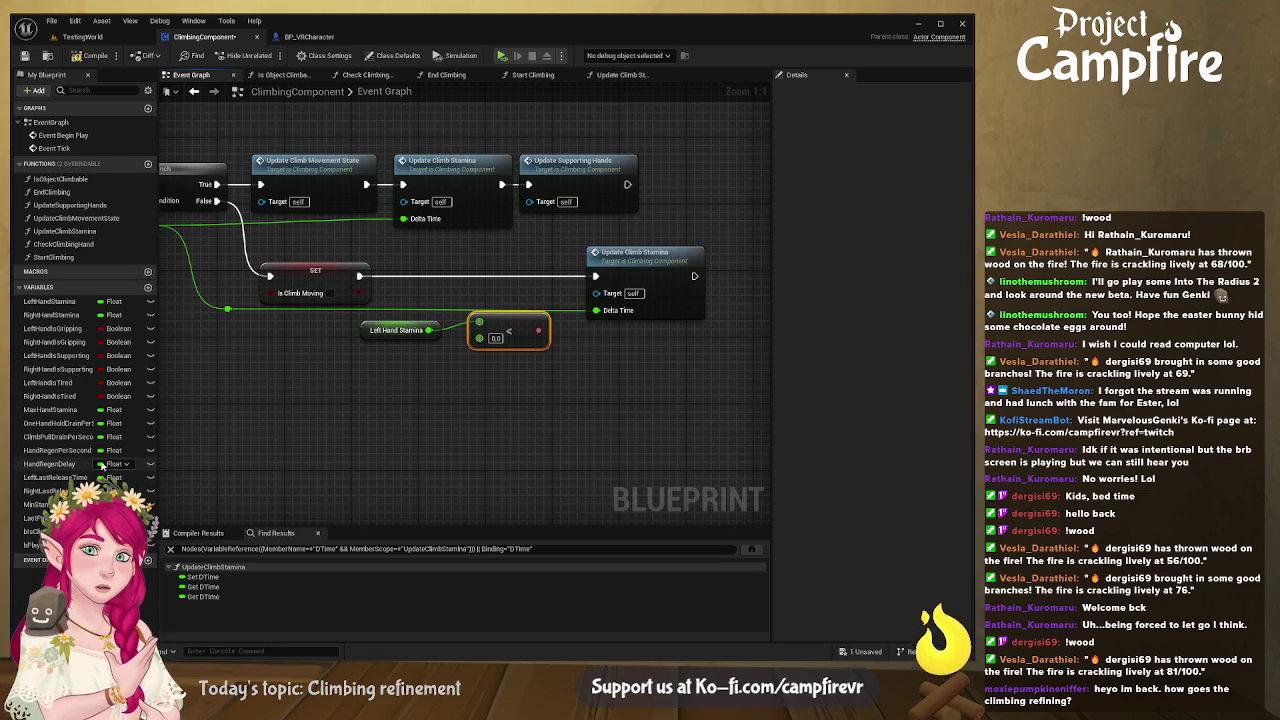
{"action": "mouse_move", "coordinate": [57, 410]}
{"action": "left_mouse_down"}
{"action": "mouse_move", "coordinate": [300, 385]}
{"action": "mouse_move", "coordinate": [475, 355]}
{"action": "mouse_move", "coordinate": [480, 340]}
{"action": "mouse_move", "coordinate": [540, 352]}
{"action": "left_mouse_up"}
{"action": "left_click", "coordinate": [485, 334]}
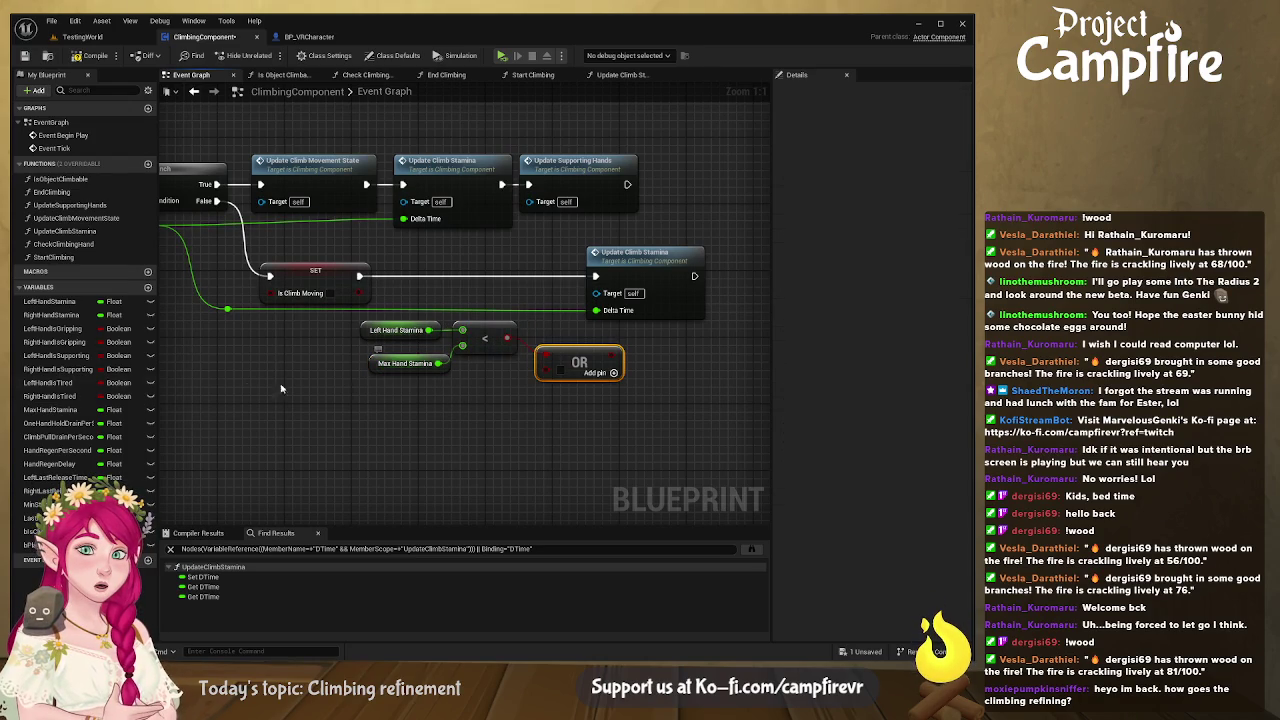
- Add a second check that Right Hand Stamina is less than Max Hand Stamina
{"action": "left_click", "coordinate": [60, 315]}
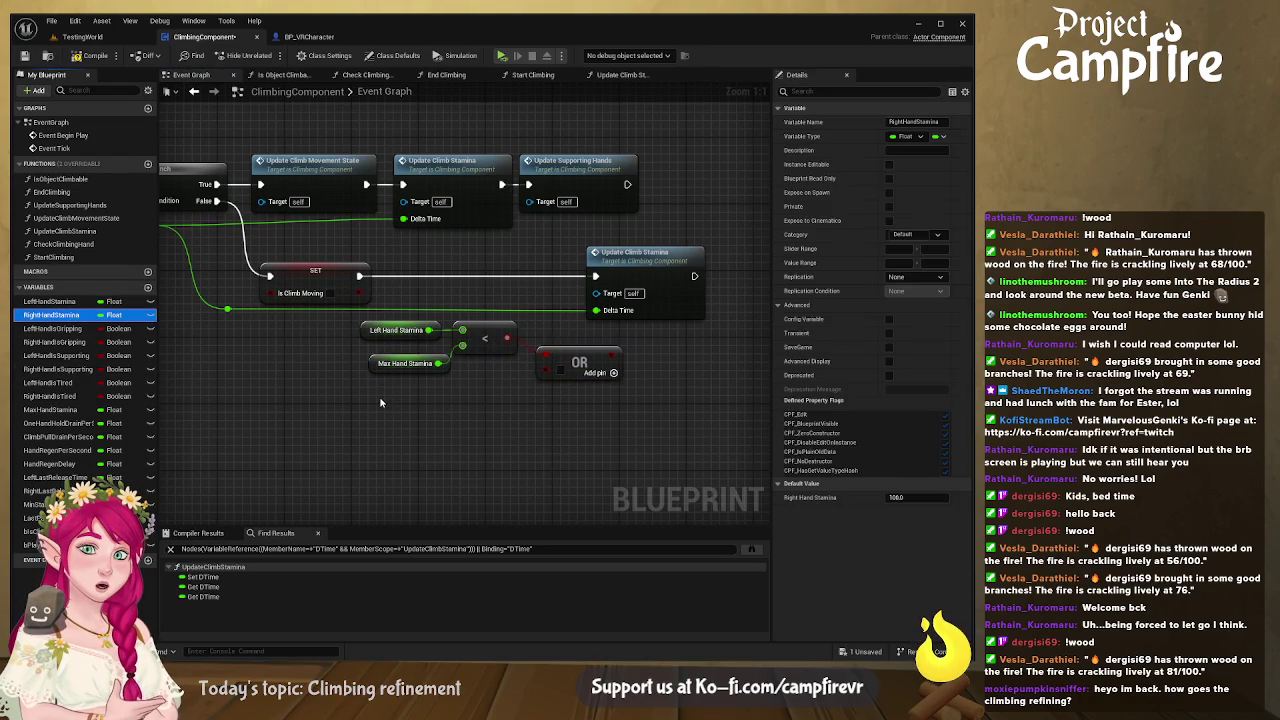
{"action": "left_click_drag", "start_coordinate": [60, 315], "coordinate": [381, 401]}
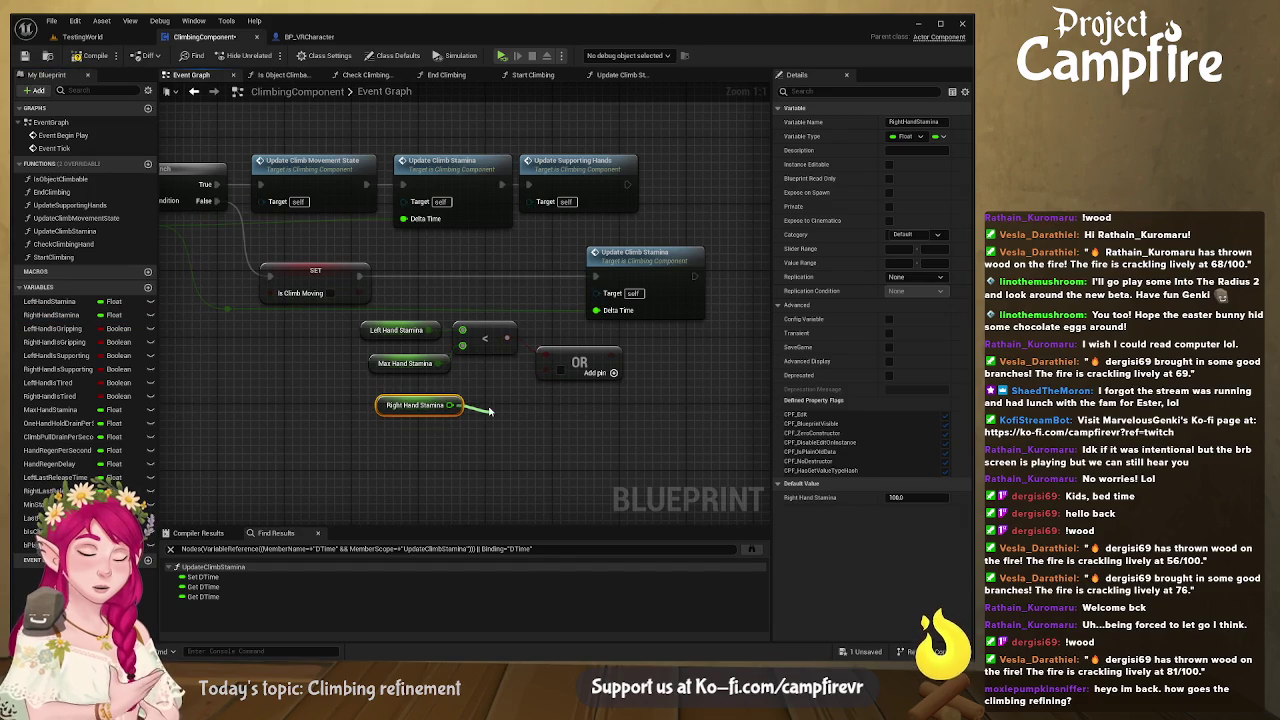
{"action": "left_click_drag", "start_coordinate": [490, 410], "coordinate": [490, 410]}
{"action": "type", "text": "<"}
{"action": "key", "text": "Return"}
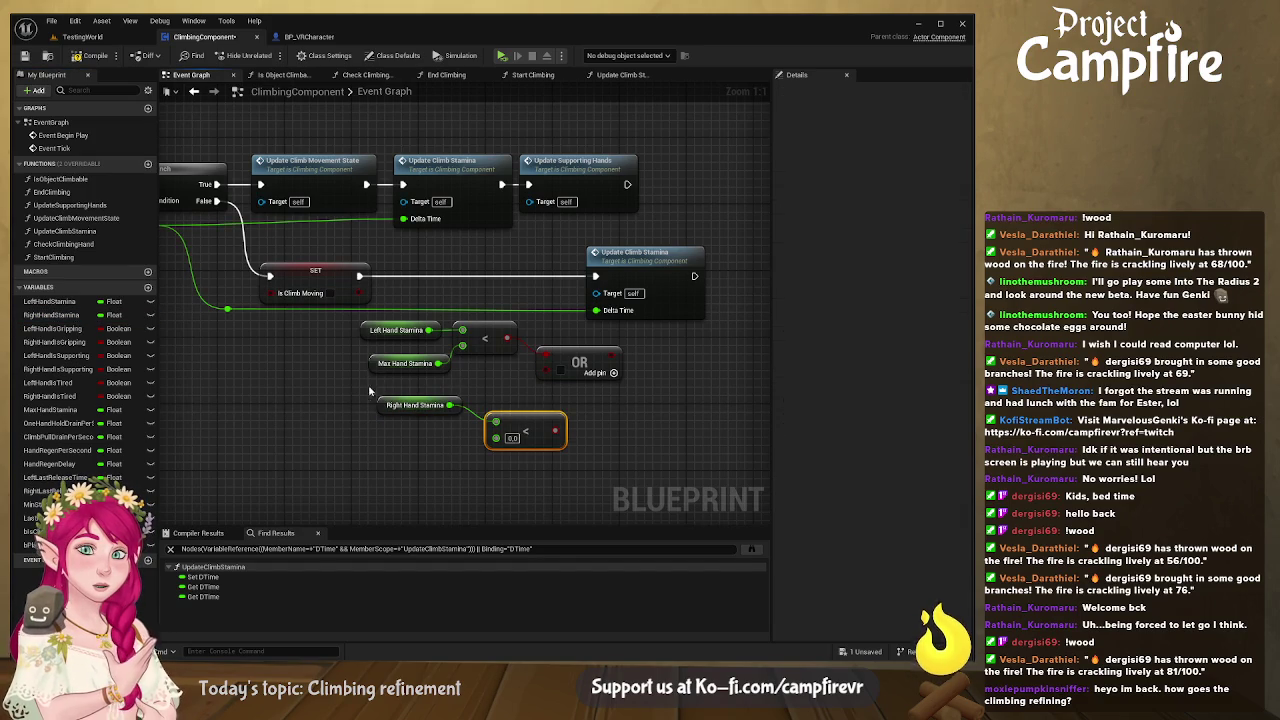
{"action": "left_click", "coordinate": [388, 365]}
{"action": "mouse_move", "coordinate": [438, 363]}
{"action": "left_mouse_down"}
{"action": "mouse_move", "coordinate": [506, 420]}
{"action": "mouse_move", "coordinate": [498, 437]}
{"action": "left_mouse_up"}
{"action": "left_click_drag", "start_coordinate": [386, 407], "coordinate": [352, 398]}
{"action": "left_click_drag", "start_coordinate": [520, 428], "coordinate": [487, 395]}
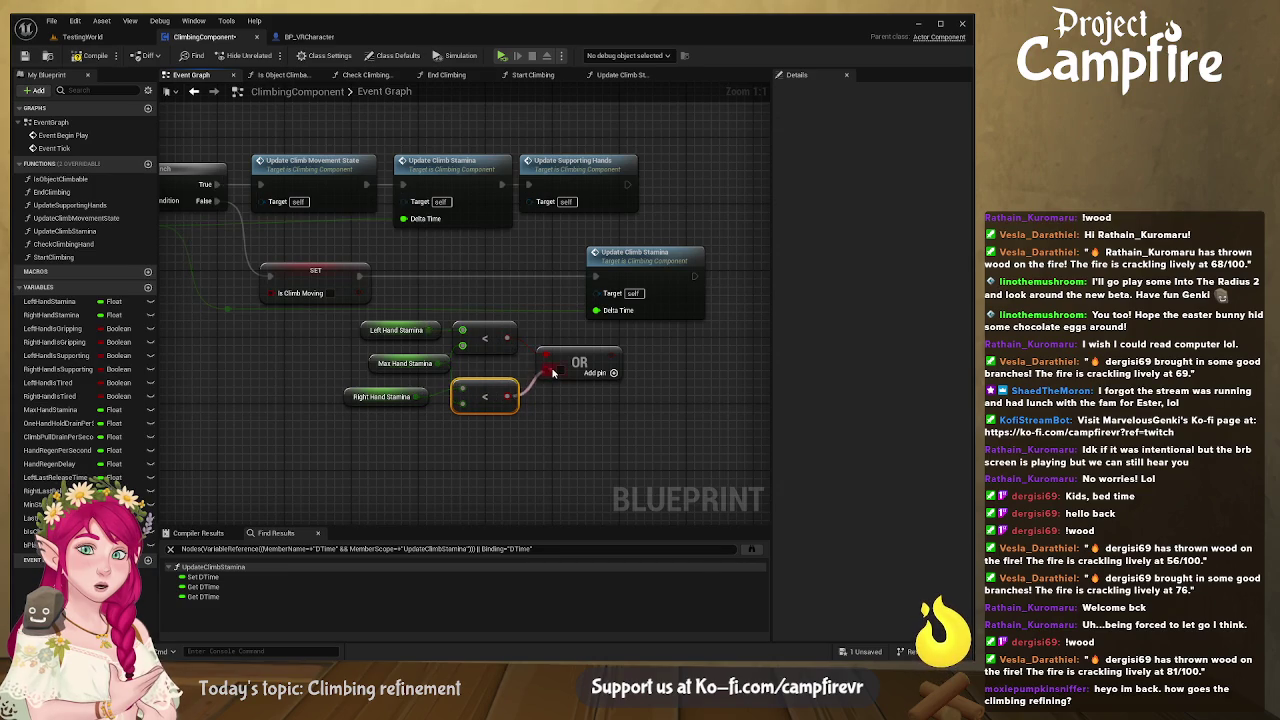
- Feed the OR result into a new Branch placed between SET and Update Climb Stamina
{"action": "left_click_drag", "start_coordinate": [590, 356], "coordinate": [577, 354]}
{"action": "left_click_drag", "start_coordinate": [630, 276], "coordinate": [737, 268]}
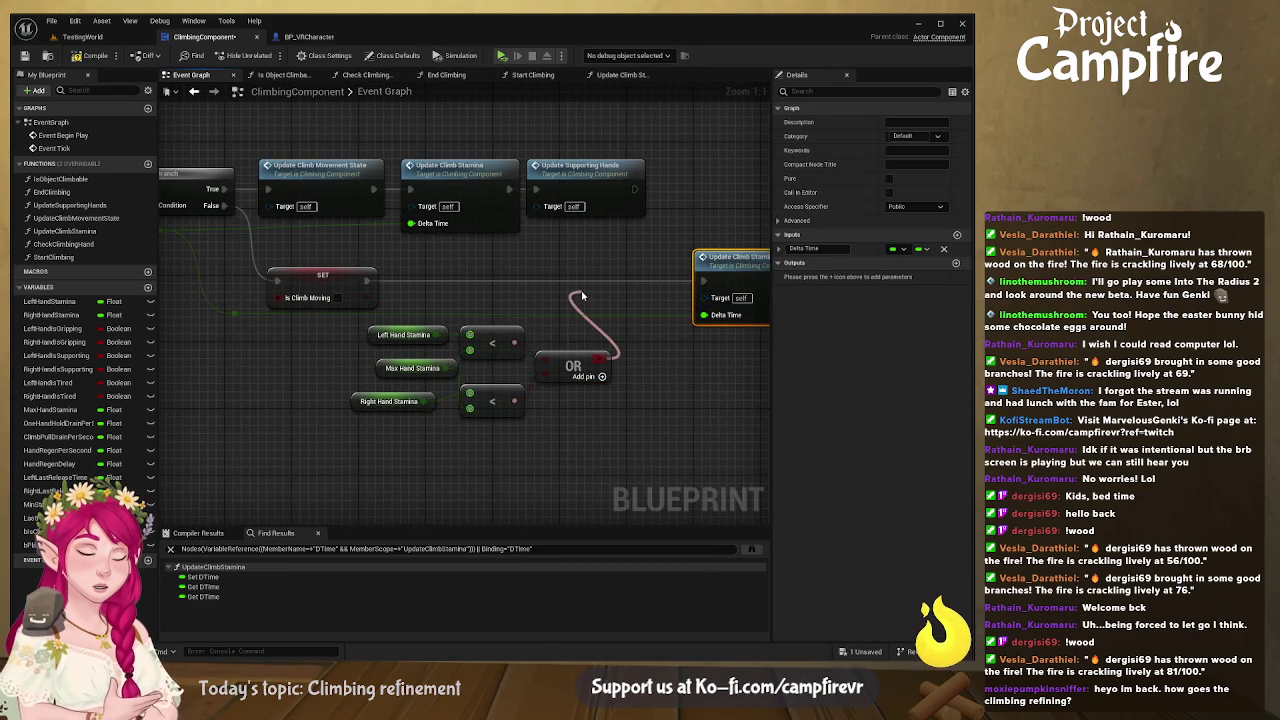
{"action": "key", "text": "b"}
{"action": "left_click_drag", "start_coordinate": [582, 296], "coordinate": [595, 276]}
{"action": "mouse_move", "coordinate": [370, 283]}
{"action": "left_mouse_down"}
{"action": "mouse_move", "coordinate": [704, 283]}
{"action": "mouse_move", "coordinate": [649, 265]}
{"action": "left_mouse_up"}
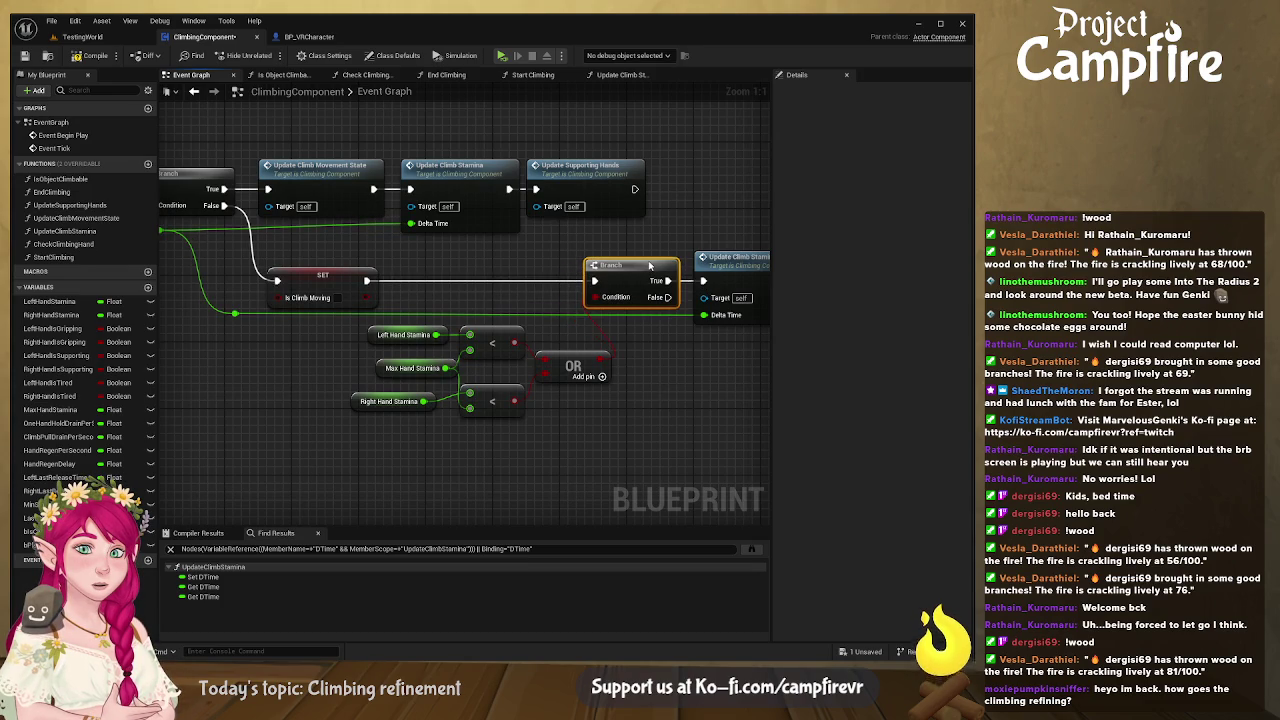
- Tidy the stamina getters and comparison nodes into a neat group, then start a play test
{"action": "left_click_drag", "start_coordinate": [621, 420], "coordinate": [352, 324]}
{"action": "mouse_move", "coordinate": [590, 358]}
{"action": "left_mouse_down"}
{"action": "mouse_move", "coordinate": [515, 366]}
{"action": "mouse_move", "coordinate": [495, 341]}
{"action": "left_mouse_up"}
{"action": "left_click", "coordinate": [505, 406]}
{"action": "left_click", "coordinate": [497, 403]}
{"action": "left_click_drag", "start_coordinate": [294, 413], "coordinate": [311, 413]}
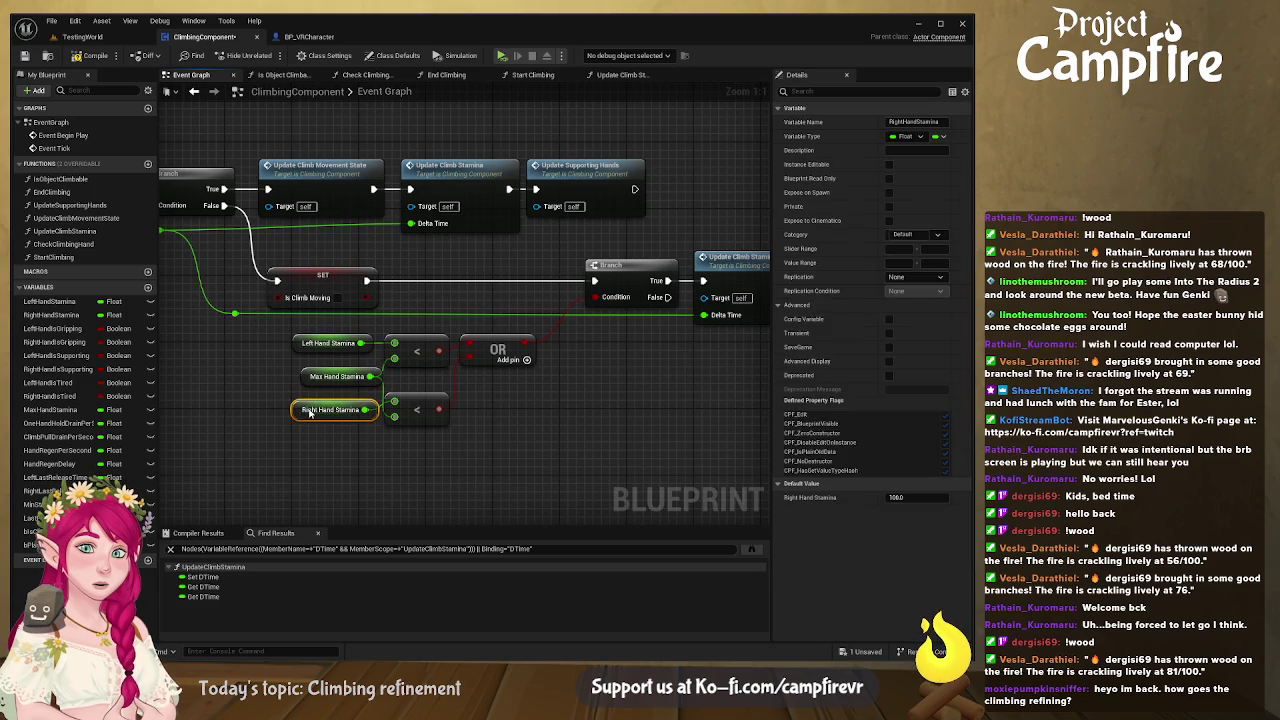
{"action": "left_click_drag", "start_coordinate": [423, 399], "coordinate": [417, 372]}
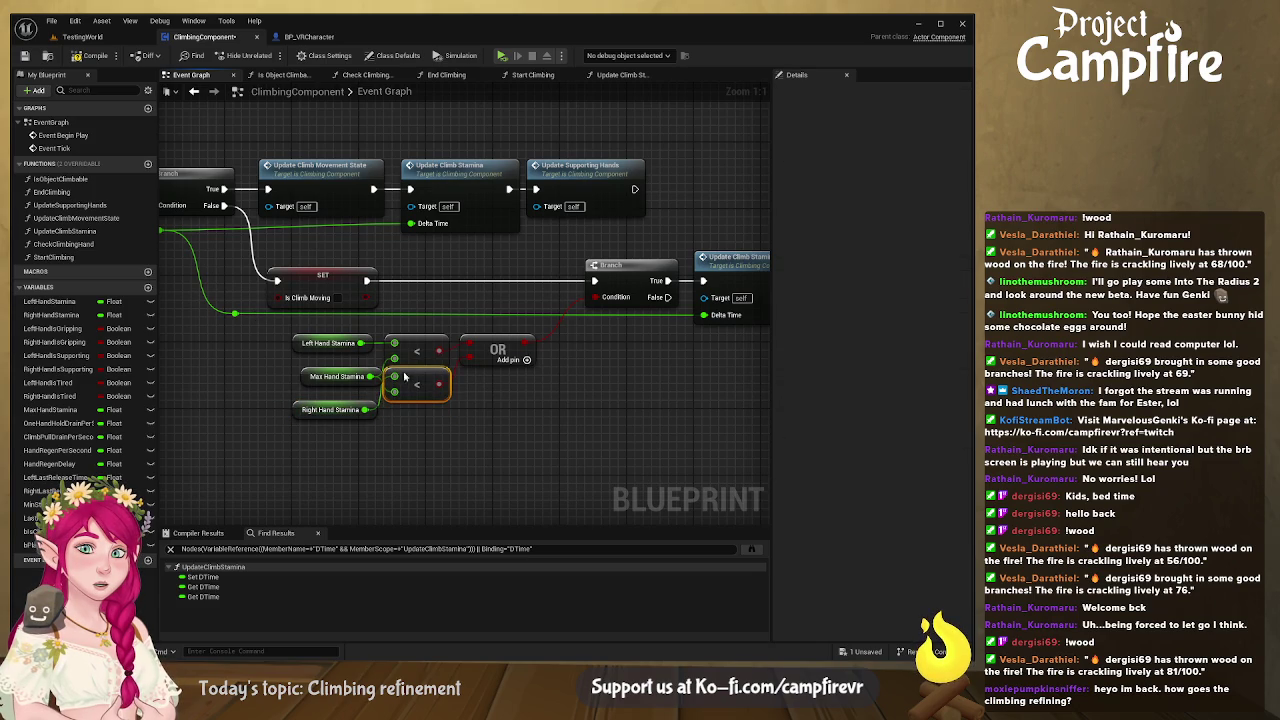
{"action": "left_click_drag", "start_coordinate": [334, 376], "coordinate": [333, 368]}
{"action": "left_click_drag", "start_coordinate": [323, 411], "coordinate": [331, 395]}
{"action": "left_click", "coordinate": [344, 430]}
{"action": "left_click_drag", "start_coordinate": [333, 345], "coordinate": [341, 353]}
{"action": "left_click", "coordinate": [405, 459]}
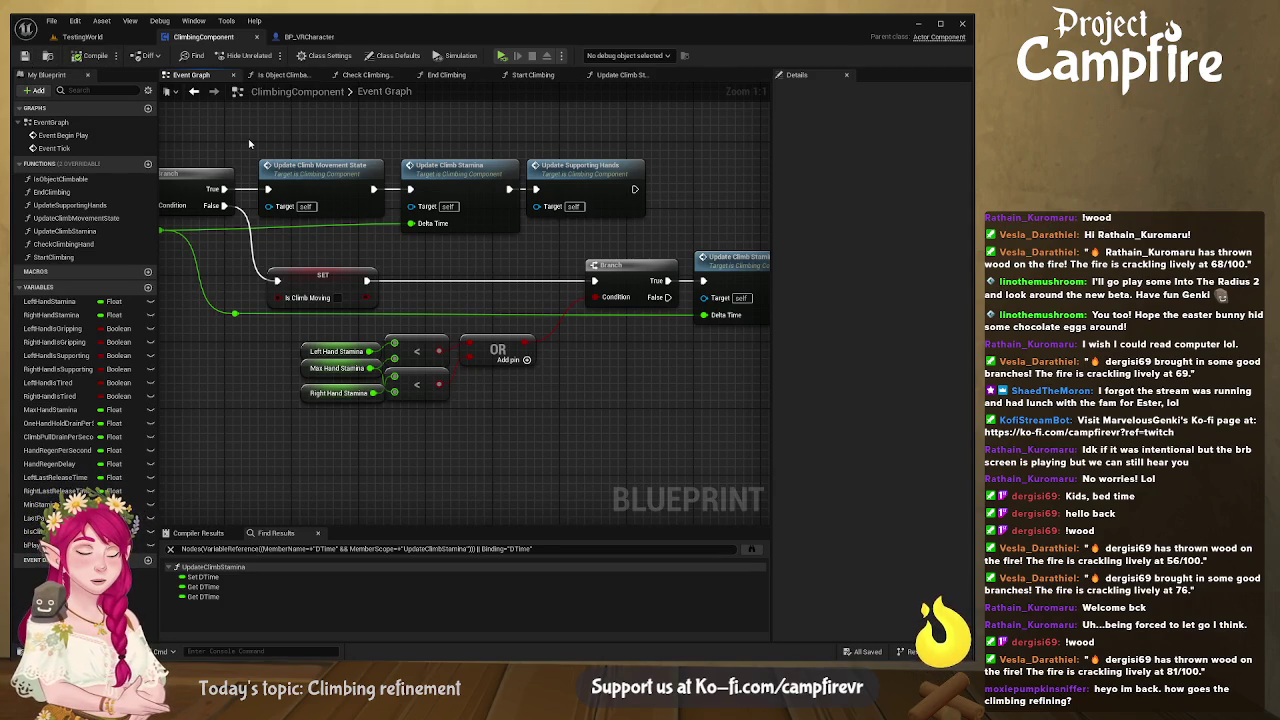
{"action": "left_click", "coordinate": [505, 60]}
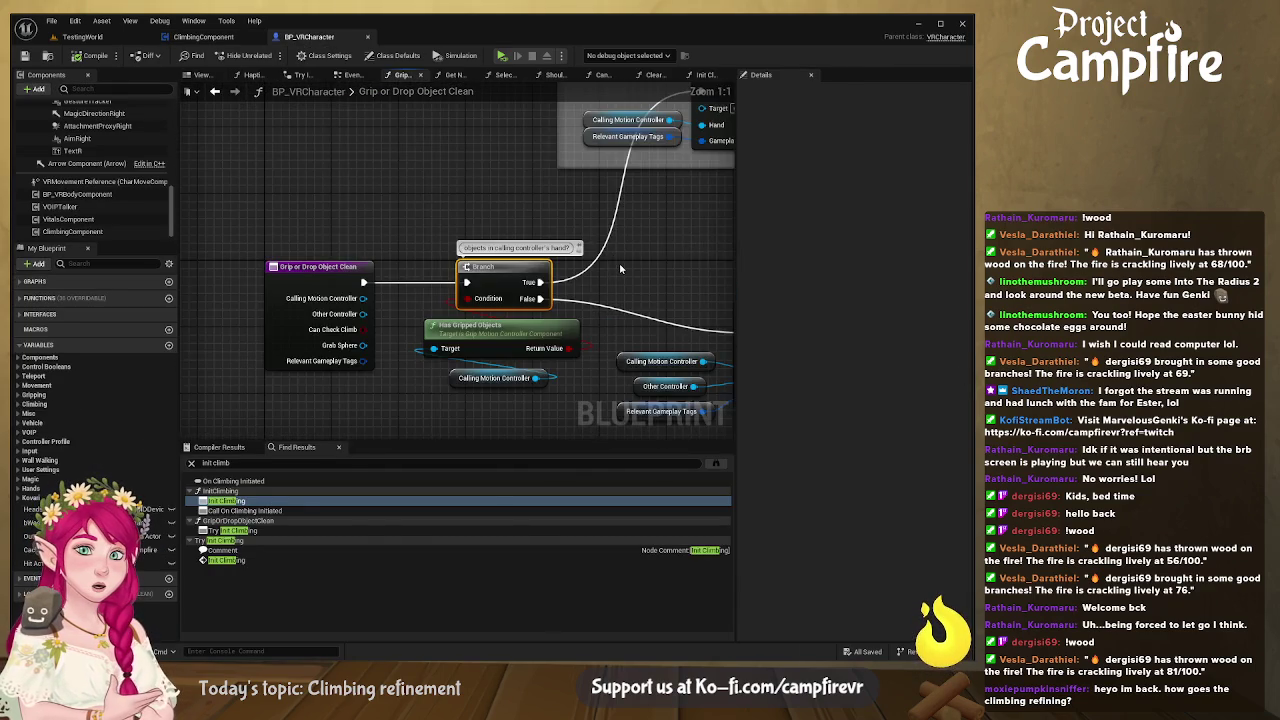
- Find the Is Object Climbable calls in Get Nearest Overlapping Object and open that function
{"action": "mouse_move", "coordinate": [677, 259]}
{"action": "left_mouse_down"}
{"action": "mouse_move", "coordinate": [687, 160]}
{"action": "mouse_move", "coordinate": [680, 207]}
{"action": "left_mouse_up"}
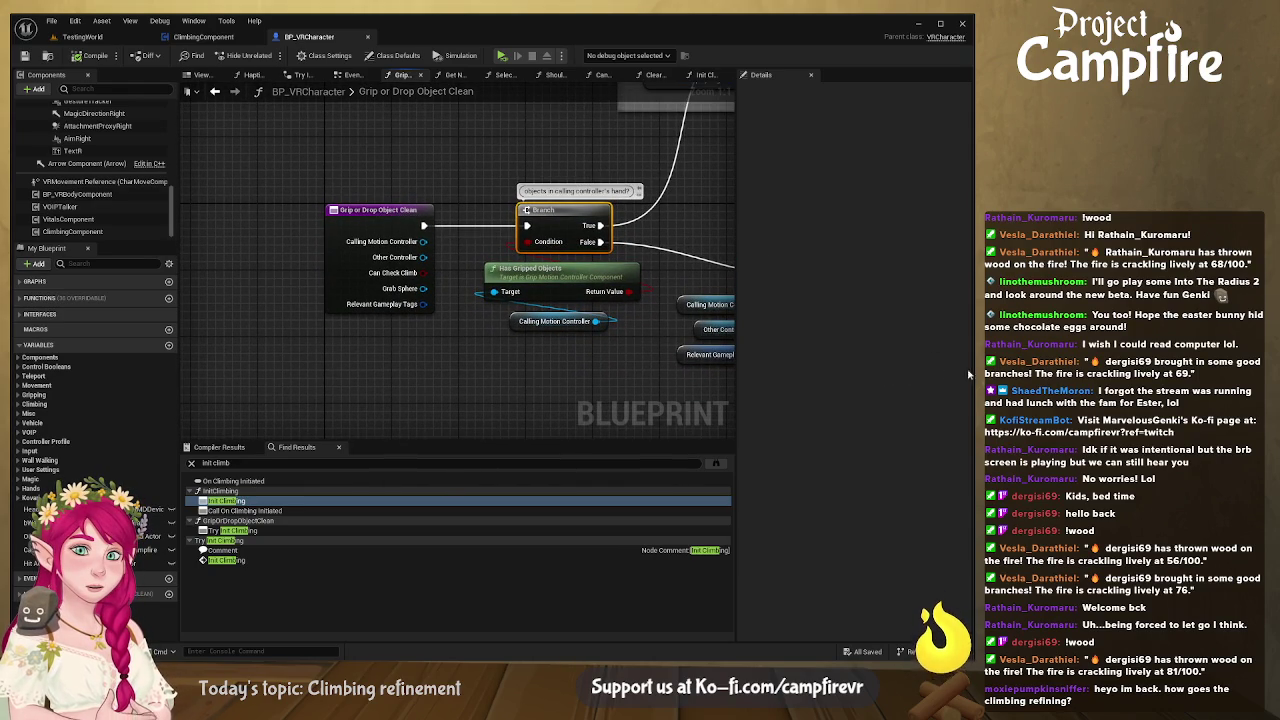
{"action": "left_click", "coordinate": [453, 75]}
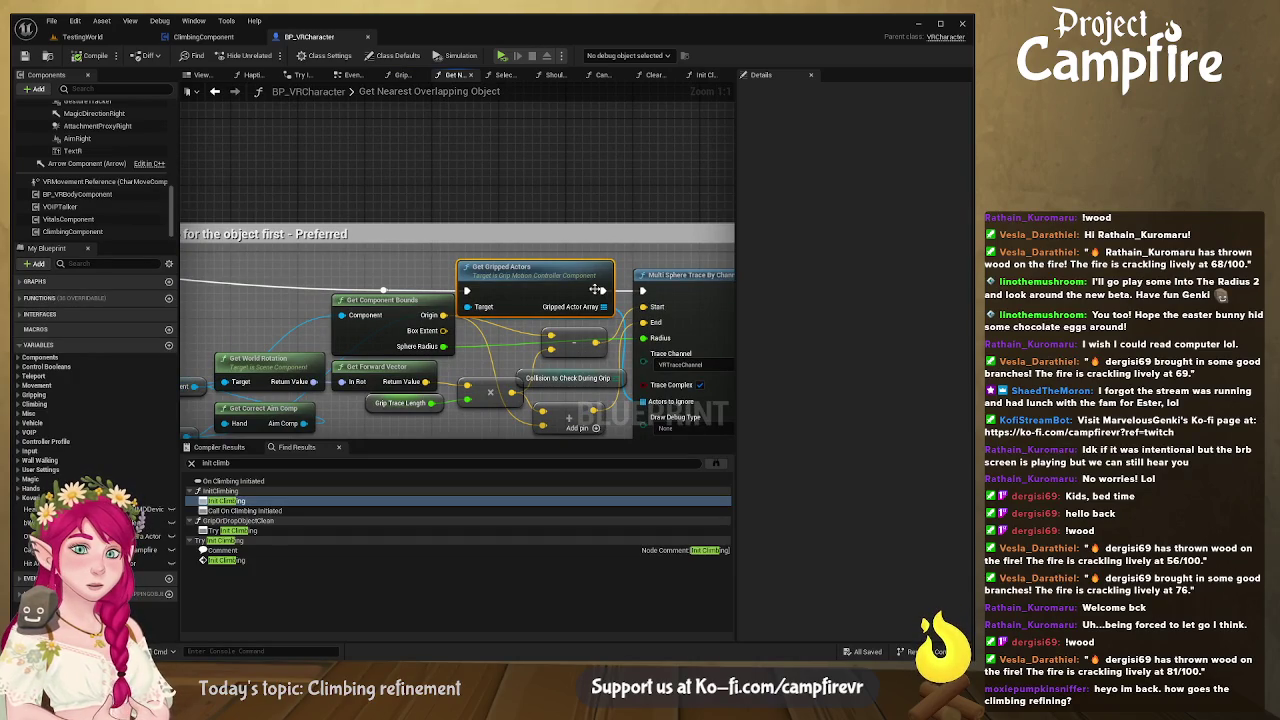
{"action": "scroll", "coordinate": [548, 234], "scroll_direction": "down", "scroll_amount": 6}
{"action": "left_click_drag", "start_coordinate": [548, 234], "coordinate": [441, 273]}
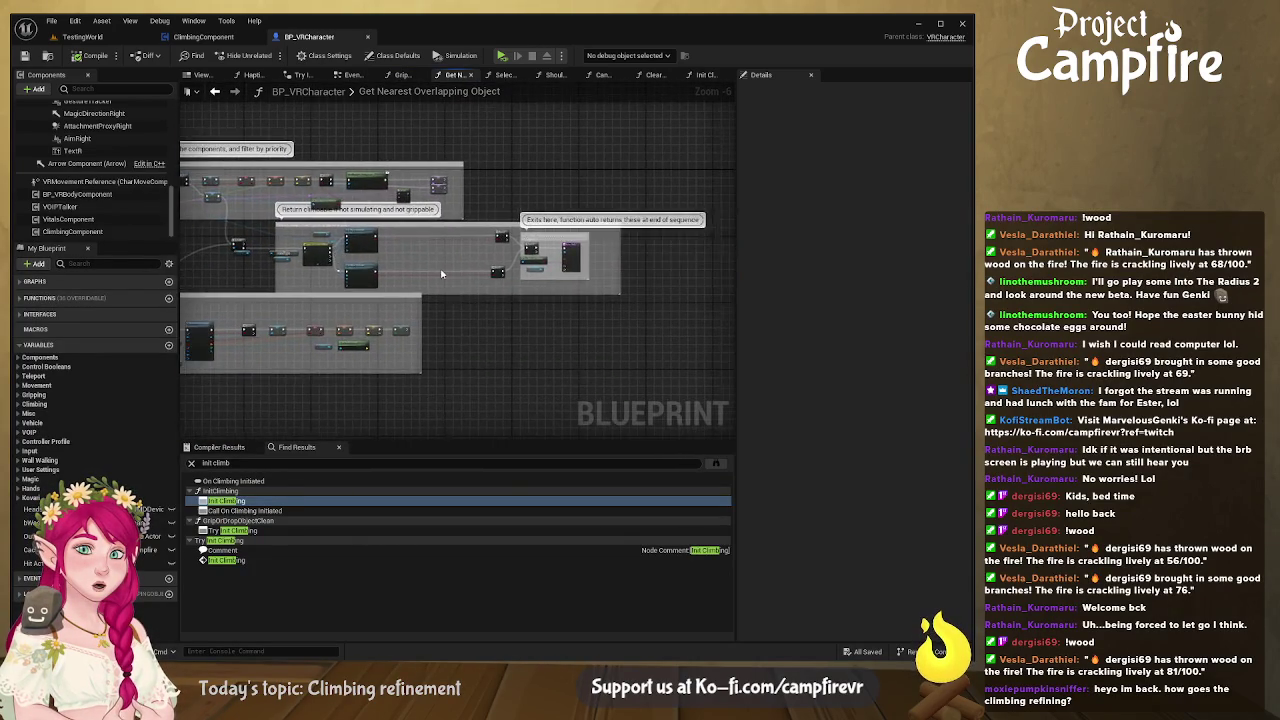
{"action": "scroll", "coordinate": [441, 273], "scroll_direction": "up", "scroll_amount": 4}
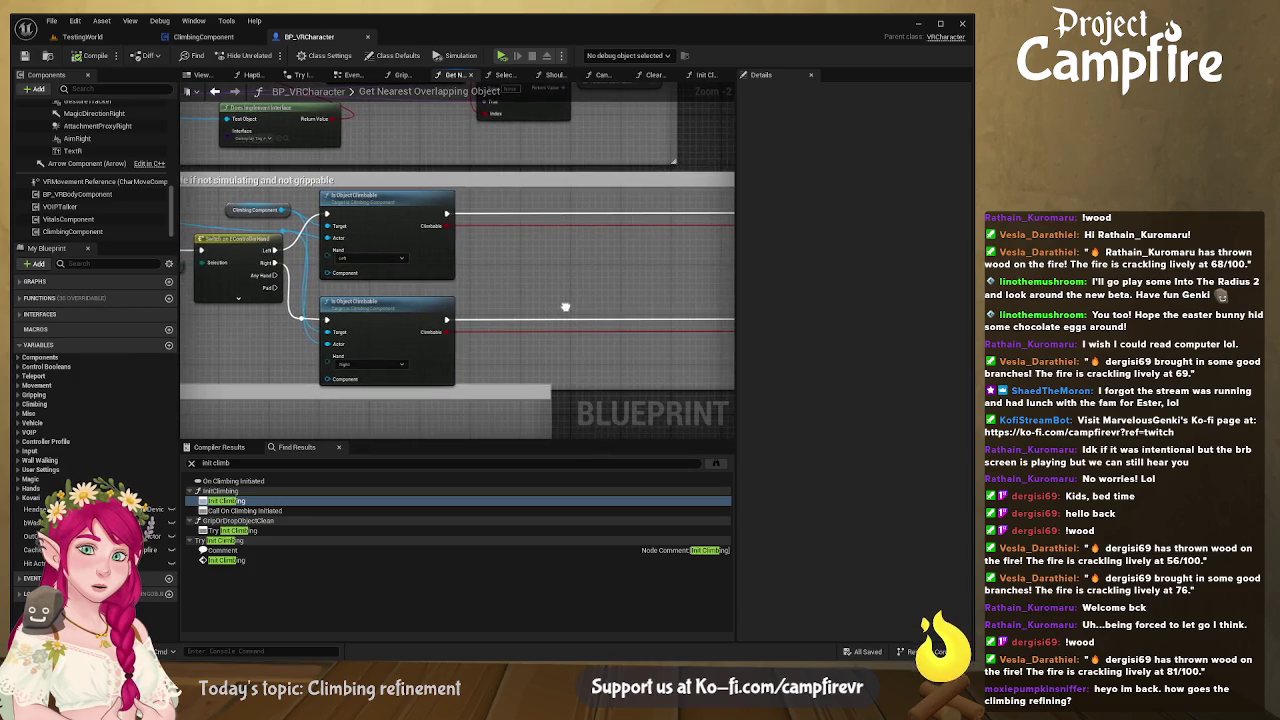
{"action": "left_click_drag", "start_coordinate": [565, 307], "coordinate": [621, 291]}
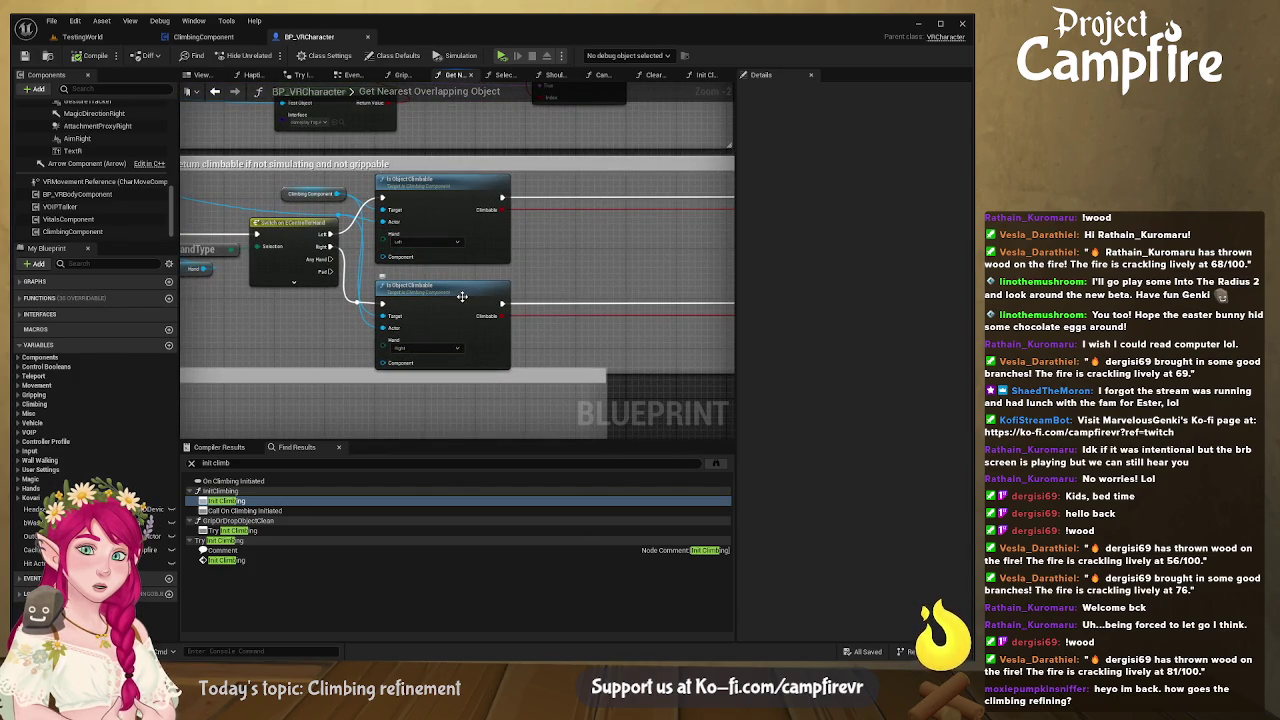
{"action": "left_click_drag", "start_coordinate": [462, 296], "coordinate": [423, 286]}
{"action": "double_click", "coordinate": [421, 282]}
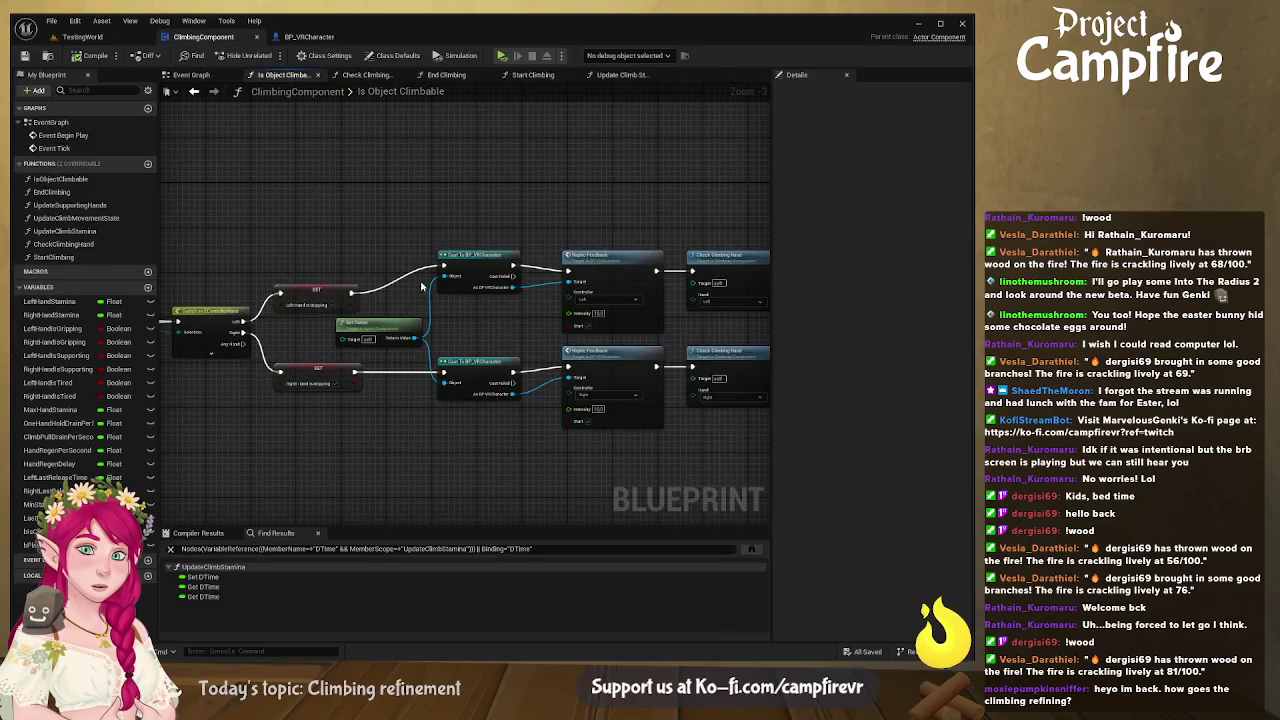
- Look over the Is Object Climbable graph, then switch back to TestingWorld
{"action": "mouse_move", "coordinate": [543, 323]}
{"action": "left_mouse_down"}
{"action": "mouse_move", "coordinate": [408, 289]}
{"action": "mouse_move", "coordinate": [405, 300]}
{"action": "mouse_move", "coordinate": [480, 329]}
{"action": "mouse_move", "coordinate": [532, 322]}
{"action": "left_mouse_up"}
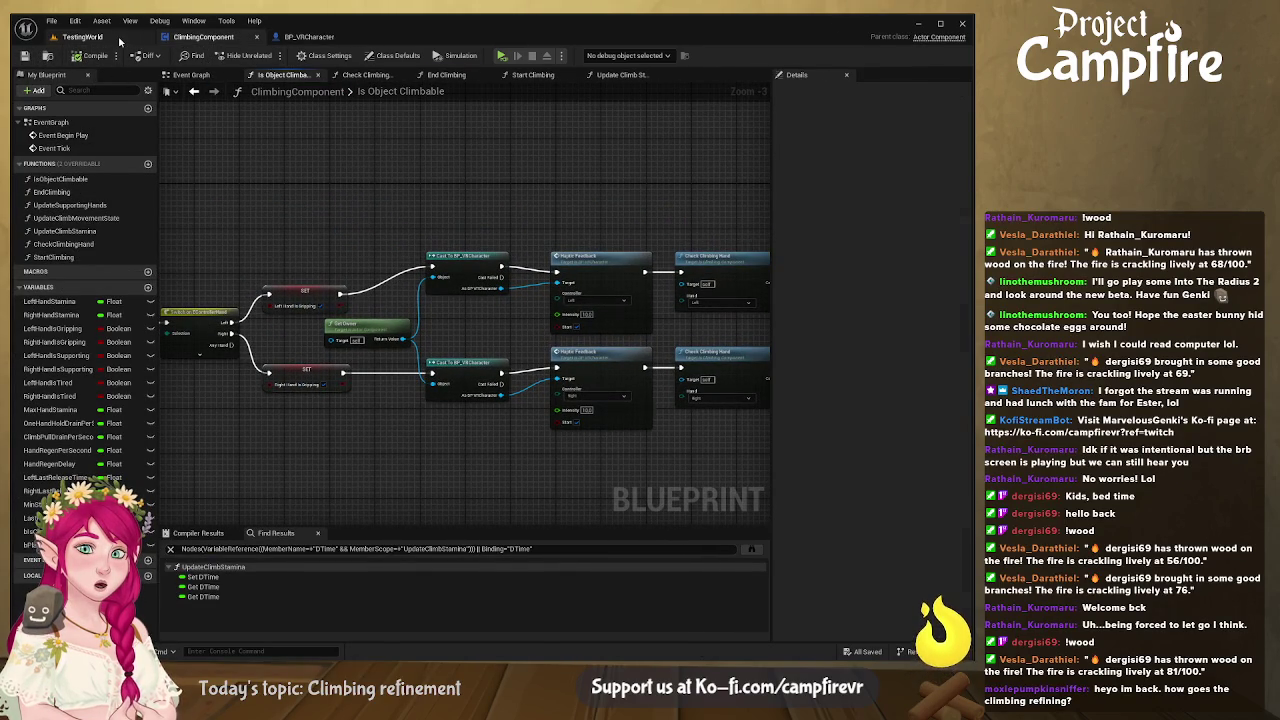
{"action": "left_click", "coordinate": [82, 37]}
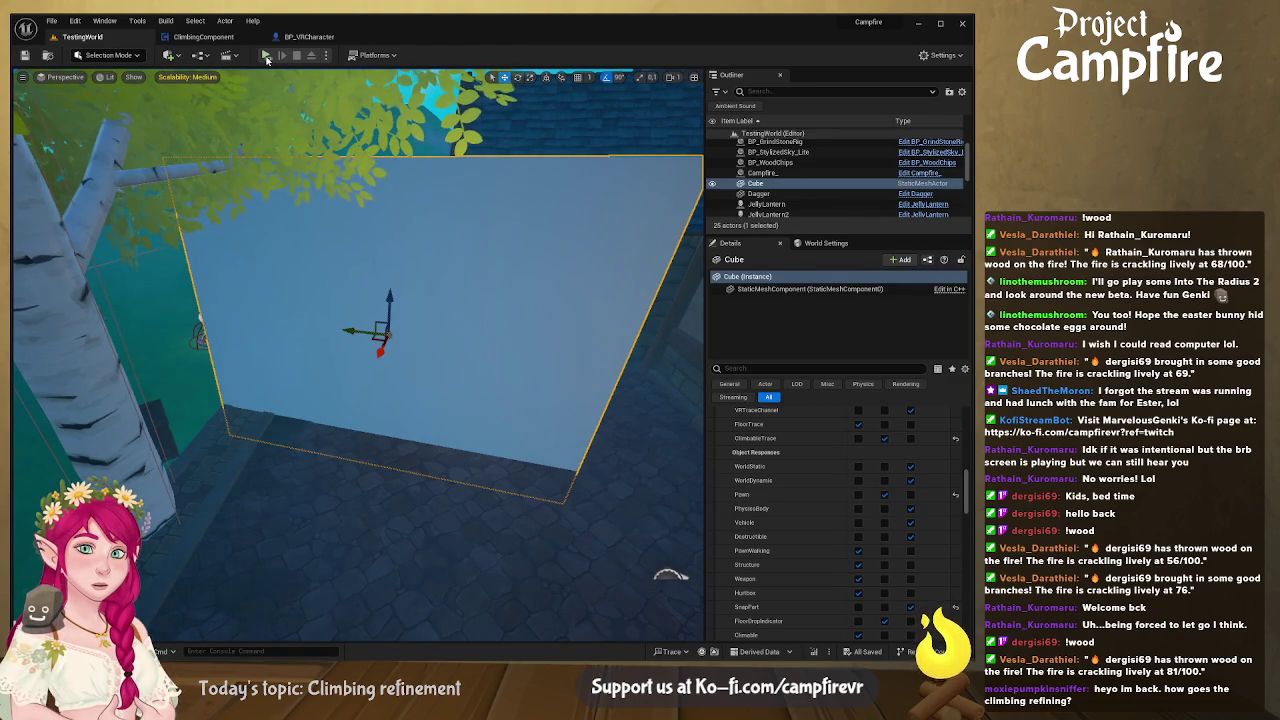
{"action": "left_click", "coordinate": [266, 58]}
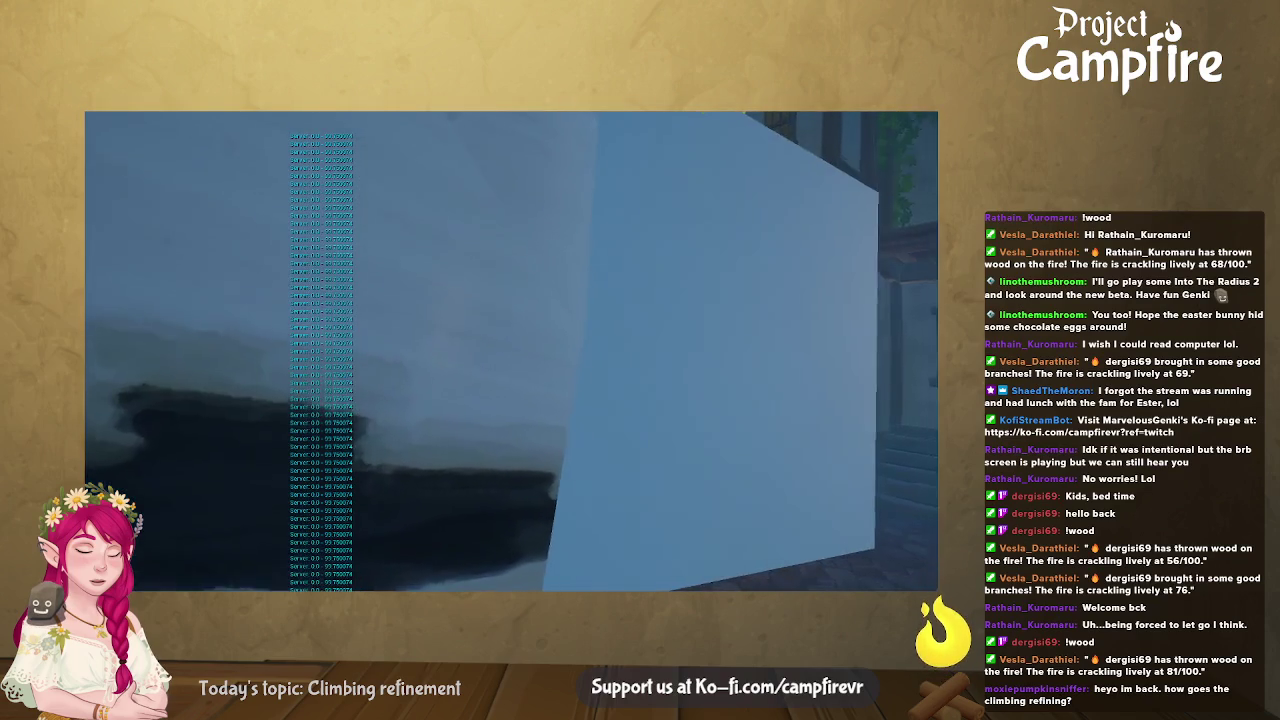
{"action": "key", "text": "Escape"}
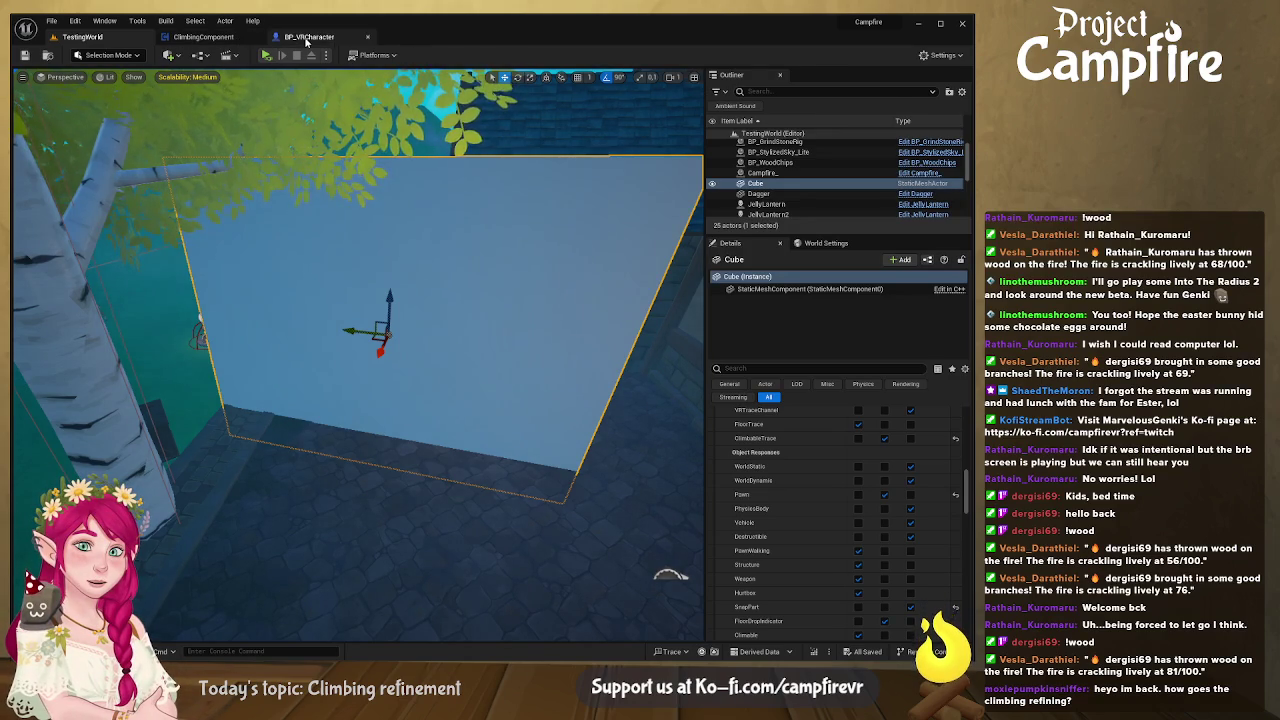
- Survey the Branch and Return Node area of BP_VRCharacter's Get Nearest Overlapping Object graph
{"action": "left_click", "coordinate": [290, 38]}
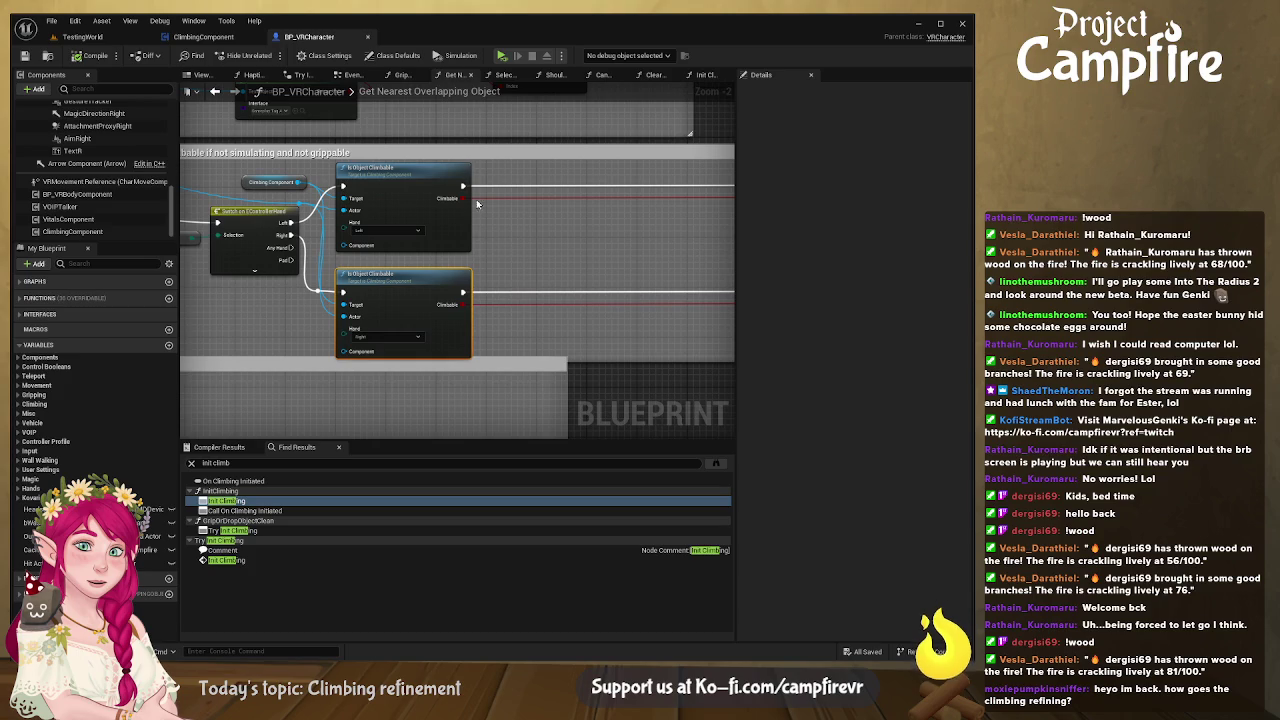
{"action": "left_click_drag", "start_coordinate": [548, 328], "coordinate": [660, 325]}
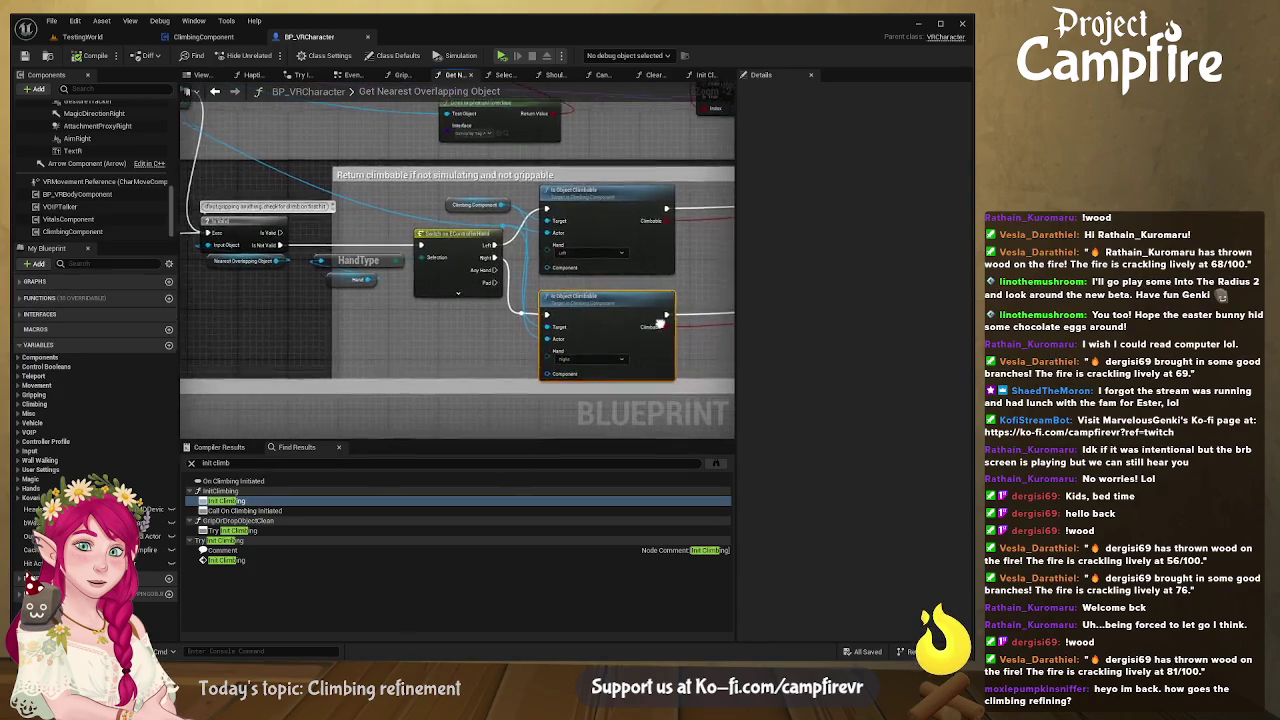
{"action": "scroll", "coordinate": [660, 325], "scroll_direction": "down", "scroll_amount": 2}
{"action": "left_click_drag", "start_coordinate": [470, 320], "coordinate": [269, 300]}
{"action": "scroll", "coordinate": [628, 339], "scroll_direction": "down", "scroll_amount": 3}
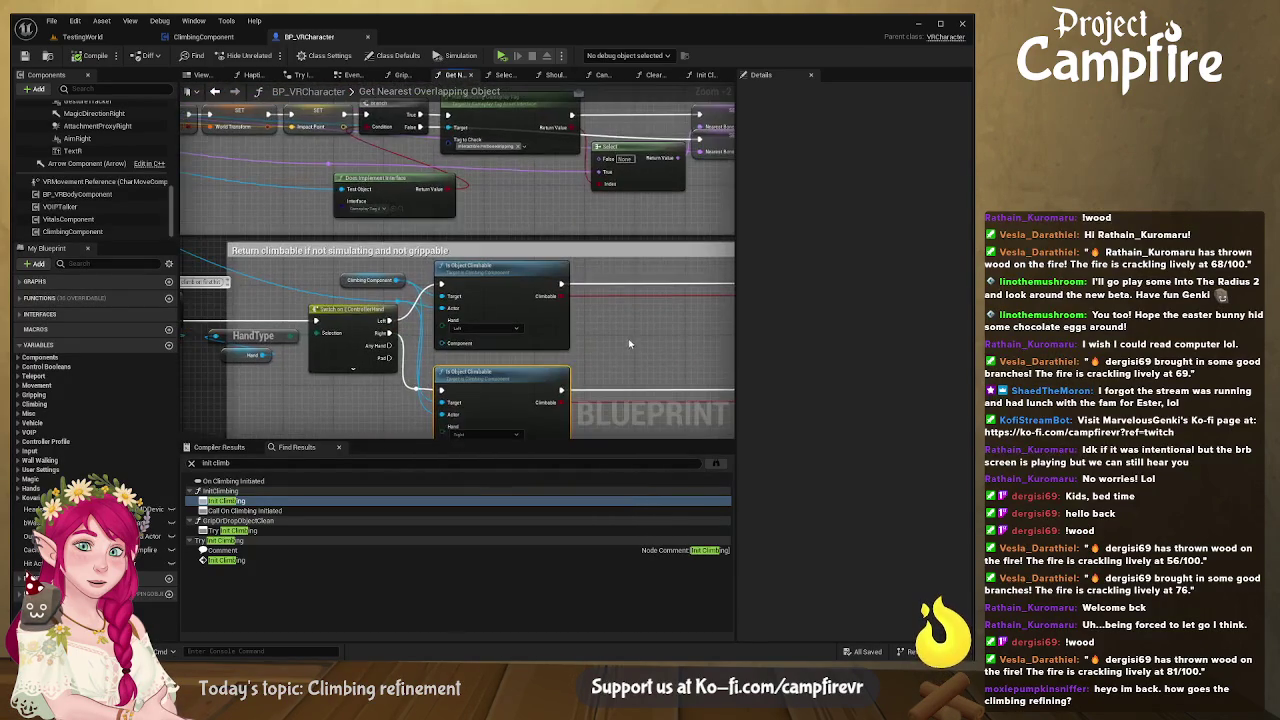
{"action": "left_click_drag", "start_coordinate": [596, 287], "coordinate": [600, 189]}
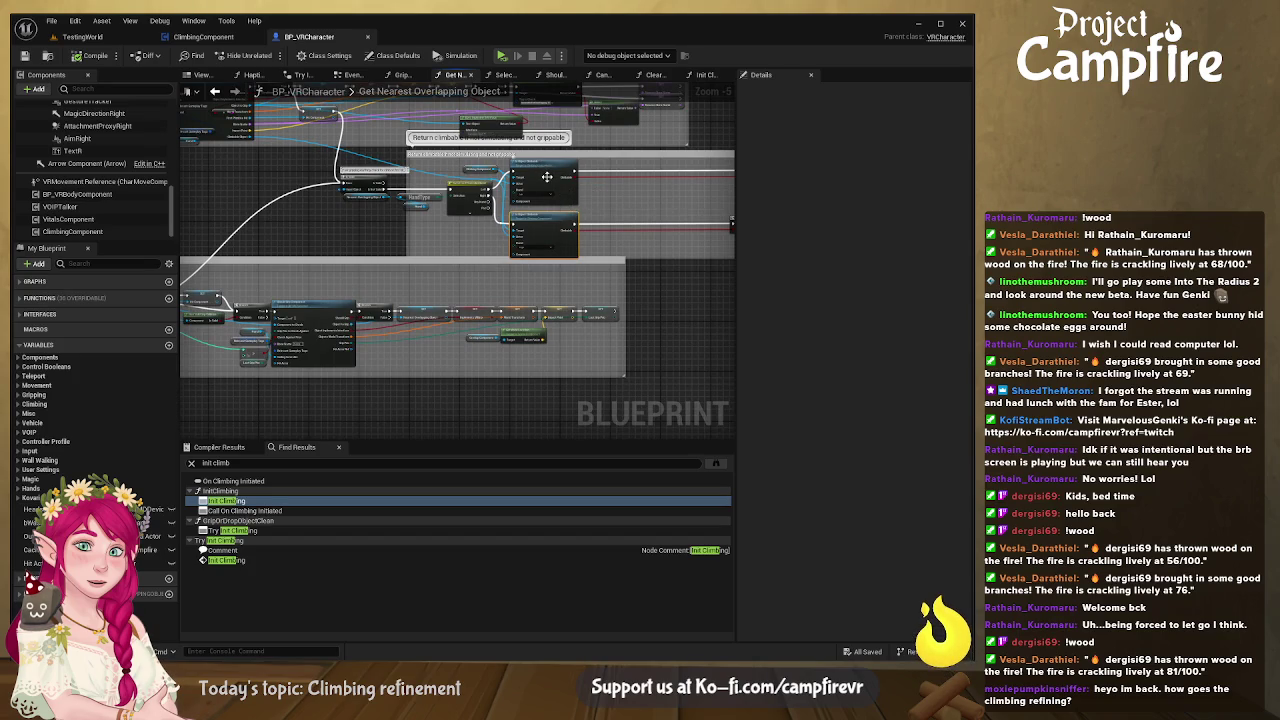
- Switch to ClimbingComponent and pan Is Object Climbable to show the Check Climbing Hand calls
{"action": "left_click", "coordinate": [205, 37]}
{"action": "left_click_drag", "start_coordinate": [397, 202], "coordinate": [763, 183]}
{"action": "mouse_move", "coordinate": [503, 183]}
{"action": "left_mouse_down"}
{"action": "mouse_move", "coordinate": [420, 165]}
{"action": "mouse_move", "coordinate": [480, 177]}
{"action": "left_mouse_up"}
{"action": "mouse_move", "coordinate": [595, 190]}
{"action": "left_mouse_down"}
{"action": "mouse_move", "coordinate": [443, 163]}
{"action": "mouse_move", "coordinate": [251, 163]}
{"action": "left_mouse_up"}
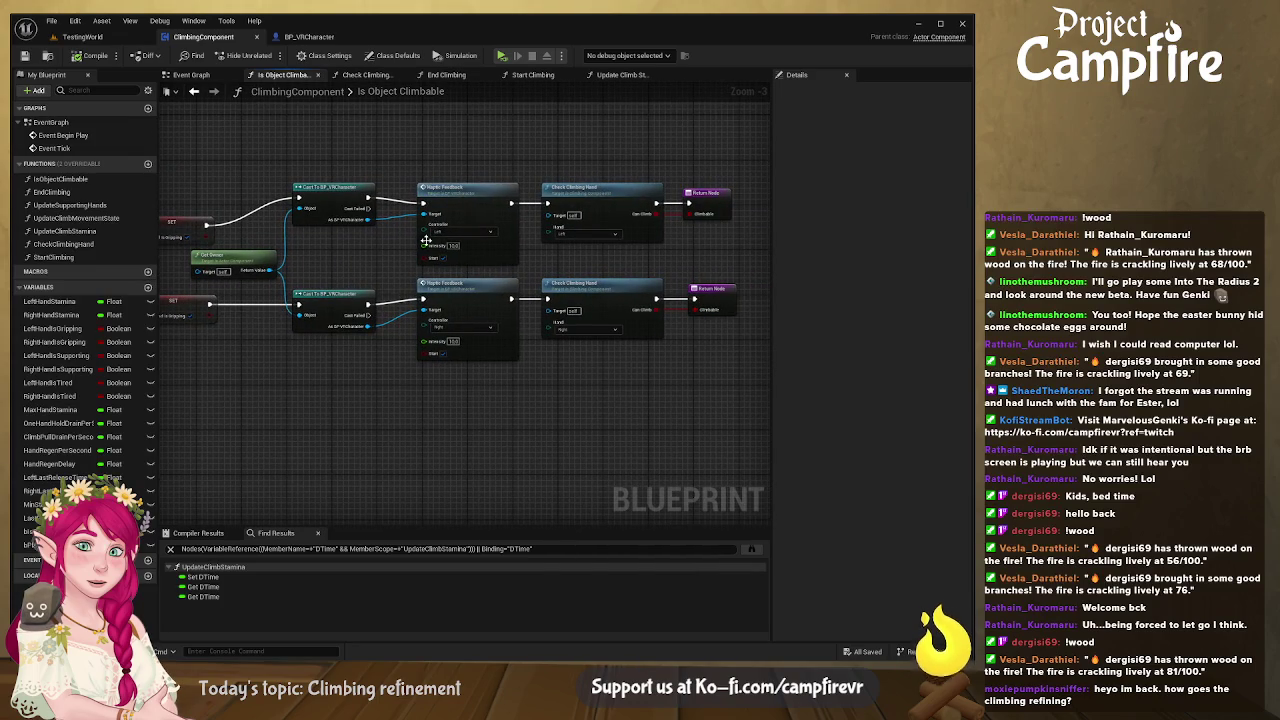
- Open Check Climbing Hand to inspect the Left Hand Is Tired variable, then return to BP_VRCharacter
{"action": "left_click", "coordinate": [613, 288]}
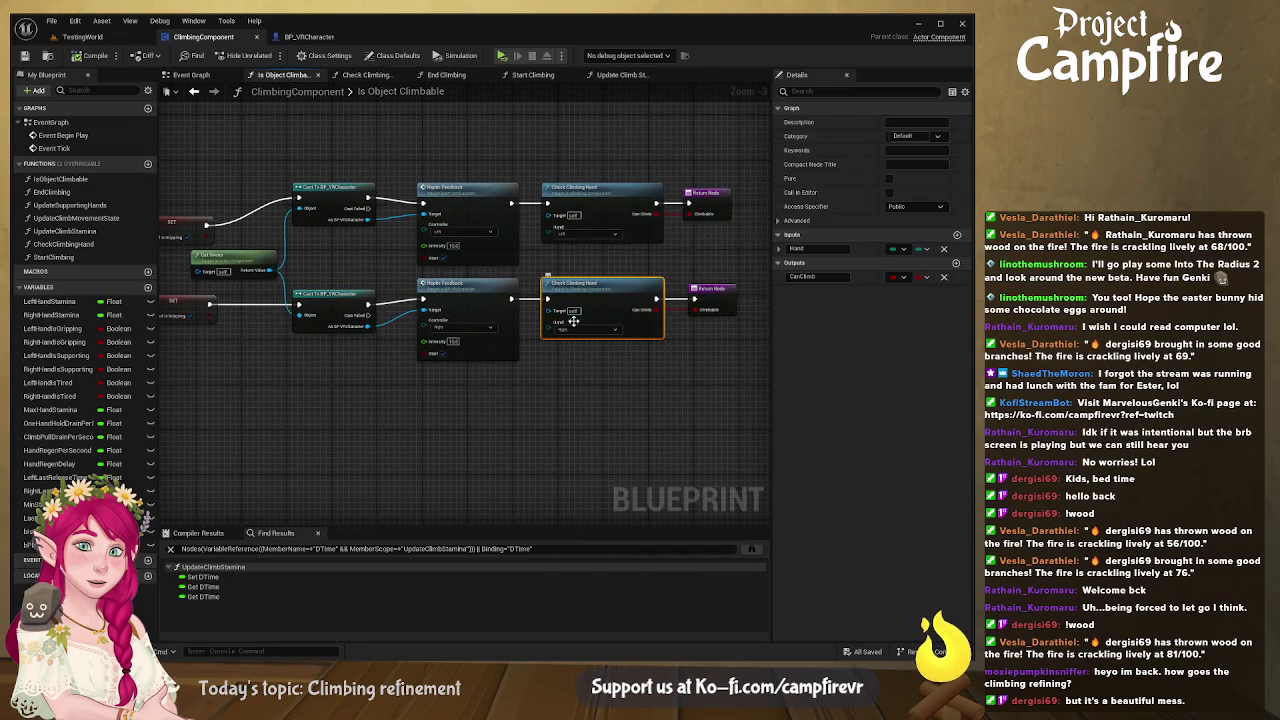
{"action": "double_click", "coordinate": [627, 289]}
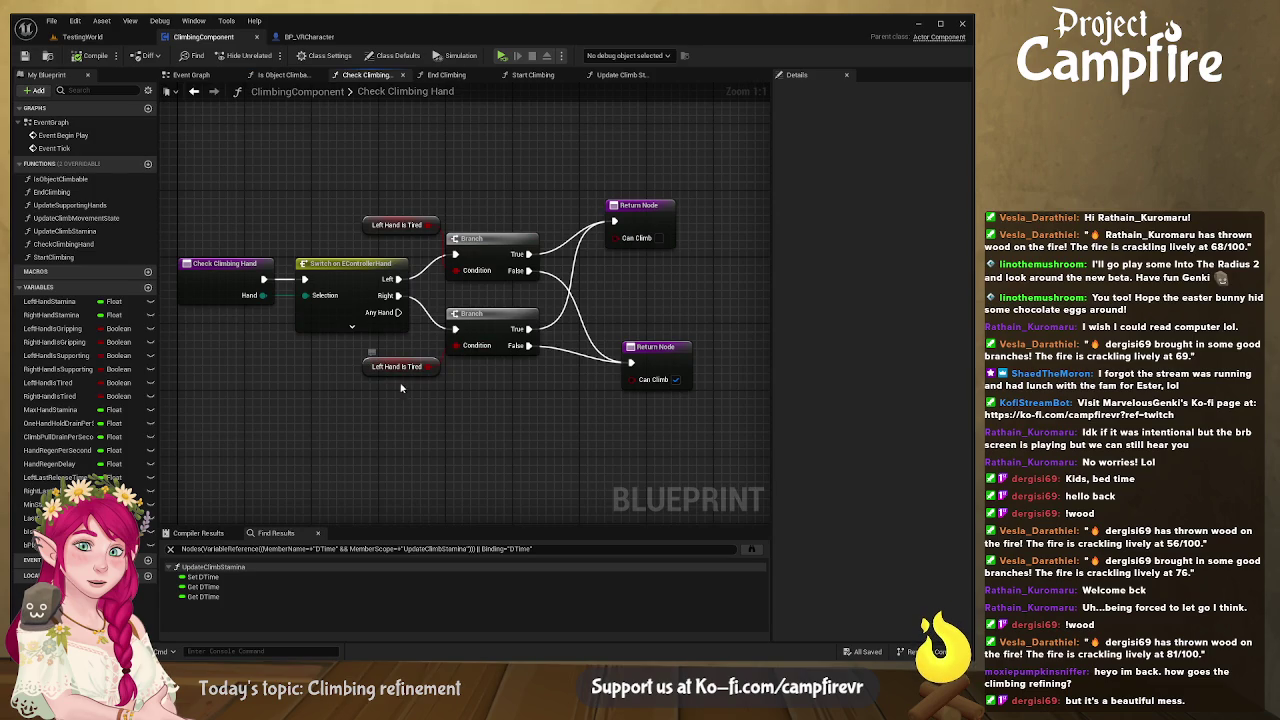
{"action": "left_click", "coordinate": [376, 228]}
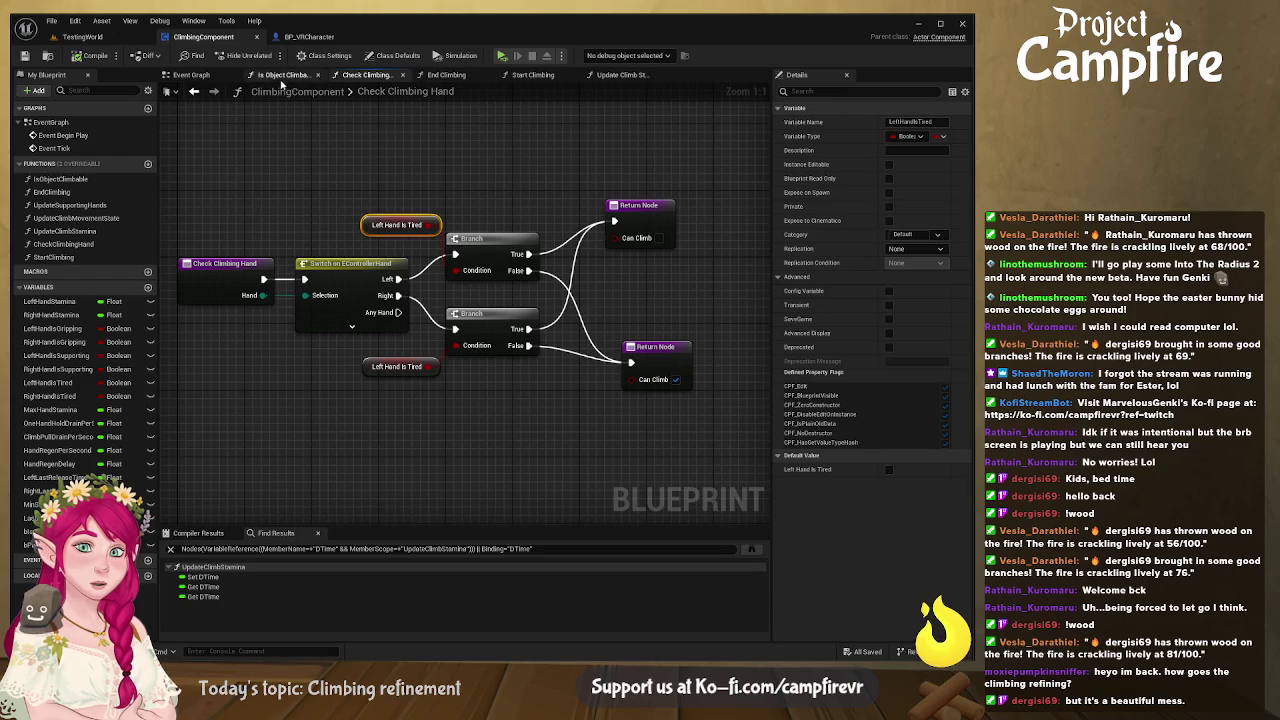
{"action": "left_click", "coordinate": [309, 36]}
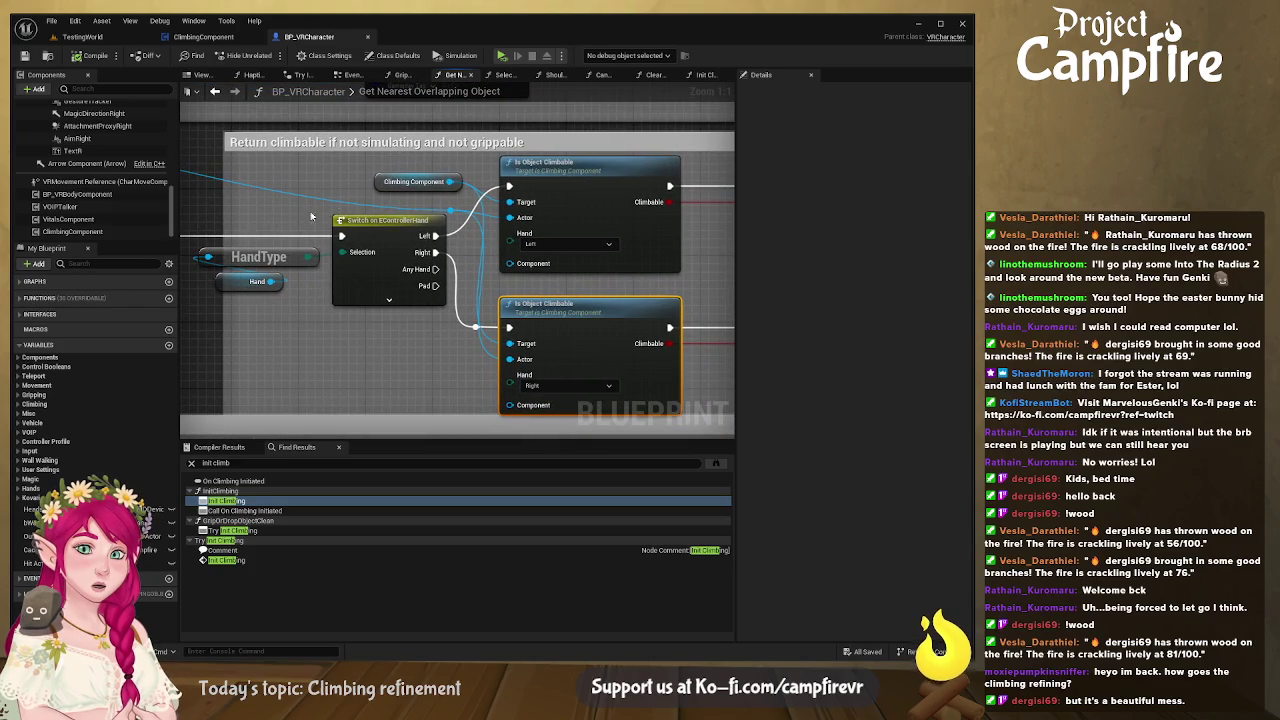
- Shift the upper and lower Is Object Climbable nodes a few pixels right, then select the Climbing Component getter
{"action": "scroll", "coordinate": [425, 202], "scroll_direction": "down", "scroll_amount": 4}
{"action": "scroll", "coordinate": [425, 202], "scroll_direction": "up", "scroll_amount": 2}
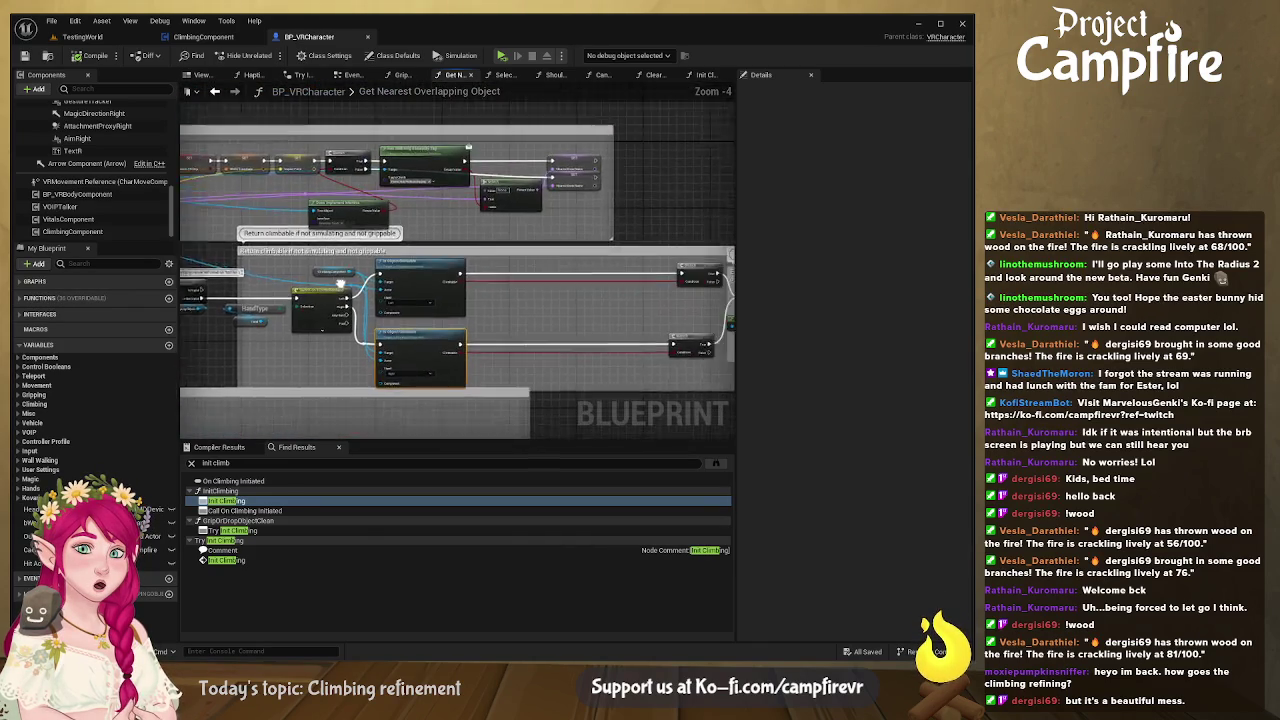
{"action": "scroll", "coordinate": [397, 211], "scroll_direction": "down", "scroll_amount": 2}
{"action": "left_click_drag", "start_coordinate": [503, 196], "coordinate": [515, 197]}
{"action": "left_click_drag", "start_coordinate": [520, 270], "coordinate": [536, 271]}
{"action": "scroll", "coordinate": [530, 268], "scroll_direction": "down", "scroll_amount": 2}
{"action": "scroll", "coordinate": [495, 260], "scroll_direction": "up", "scroll_amount": 2}
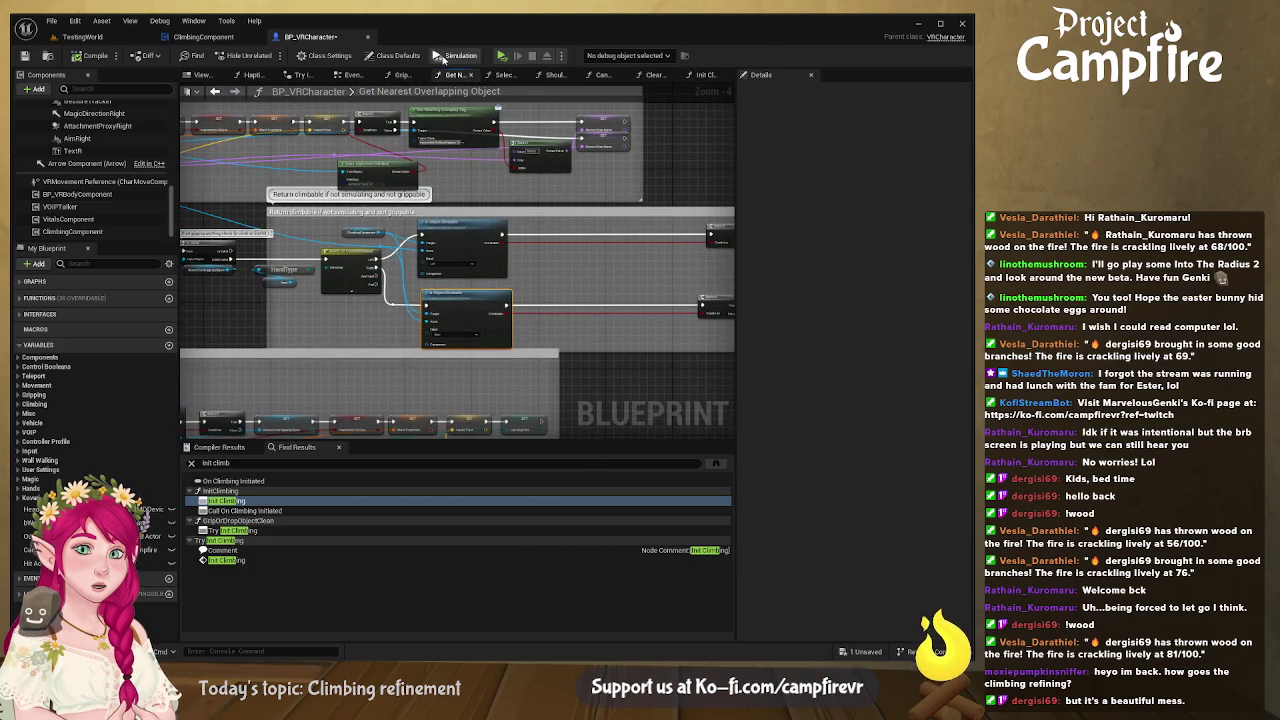
{"action": "left_click", "coordinate": [355, 235]}
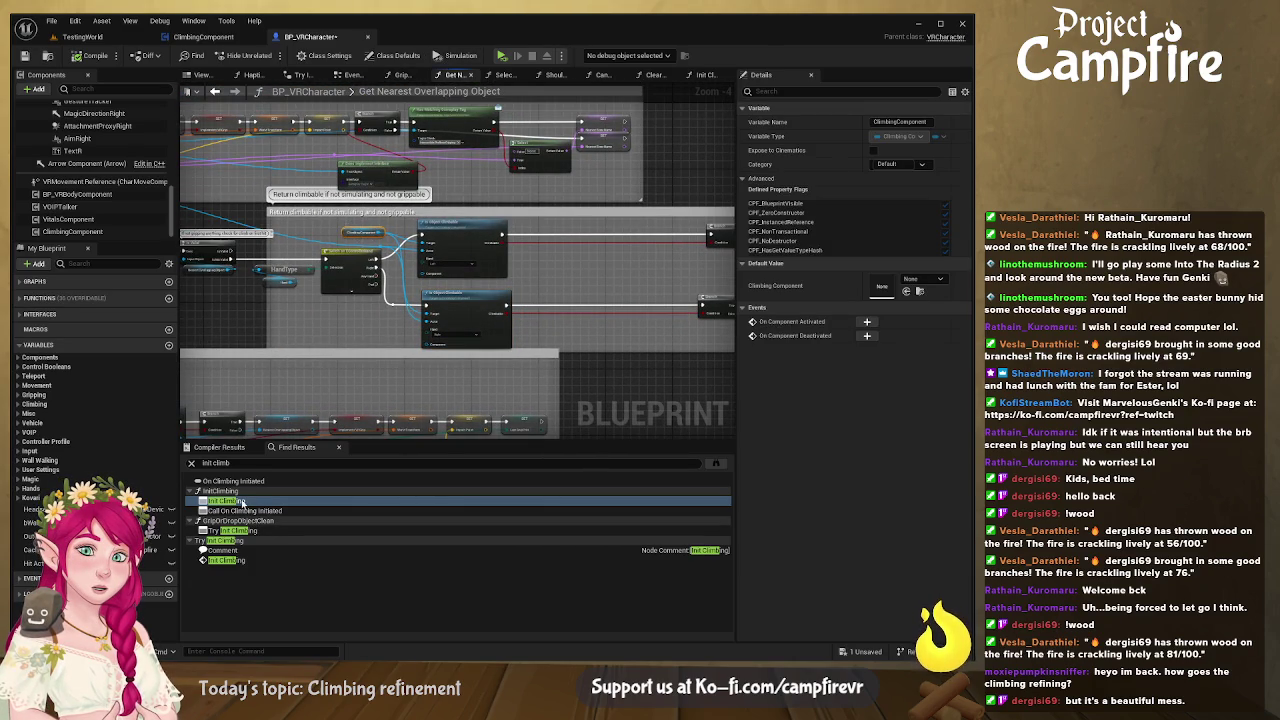
- Find ClimbingComponent references with Shift+Alt+F and visit its Event Graph, End Climbing, and Init Climbing uses
{"action": "left_click", "coordinate": [90, 232]}
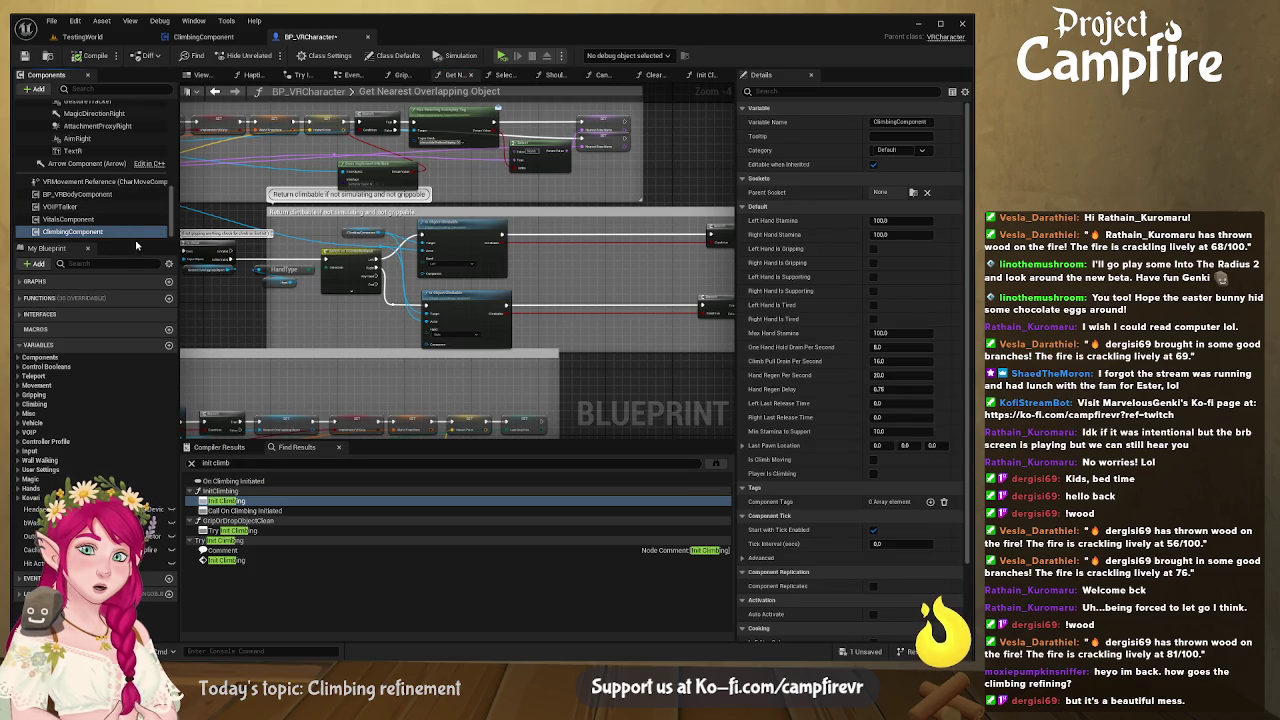
{"action": "key", "text": "alt+shift+f"}
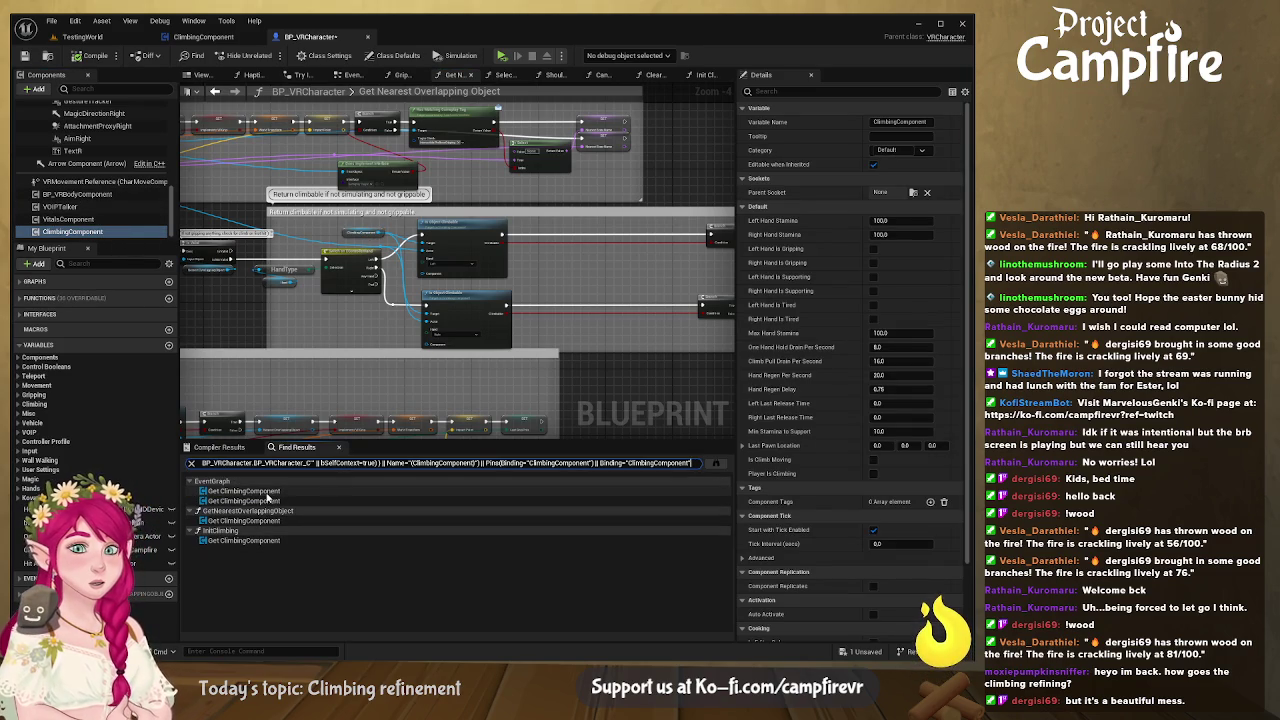
{"action": "double_click", "coordinate": [268, 492]}
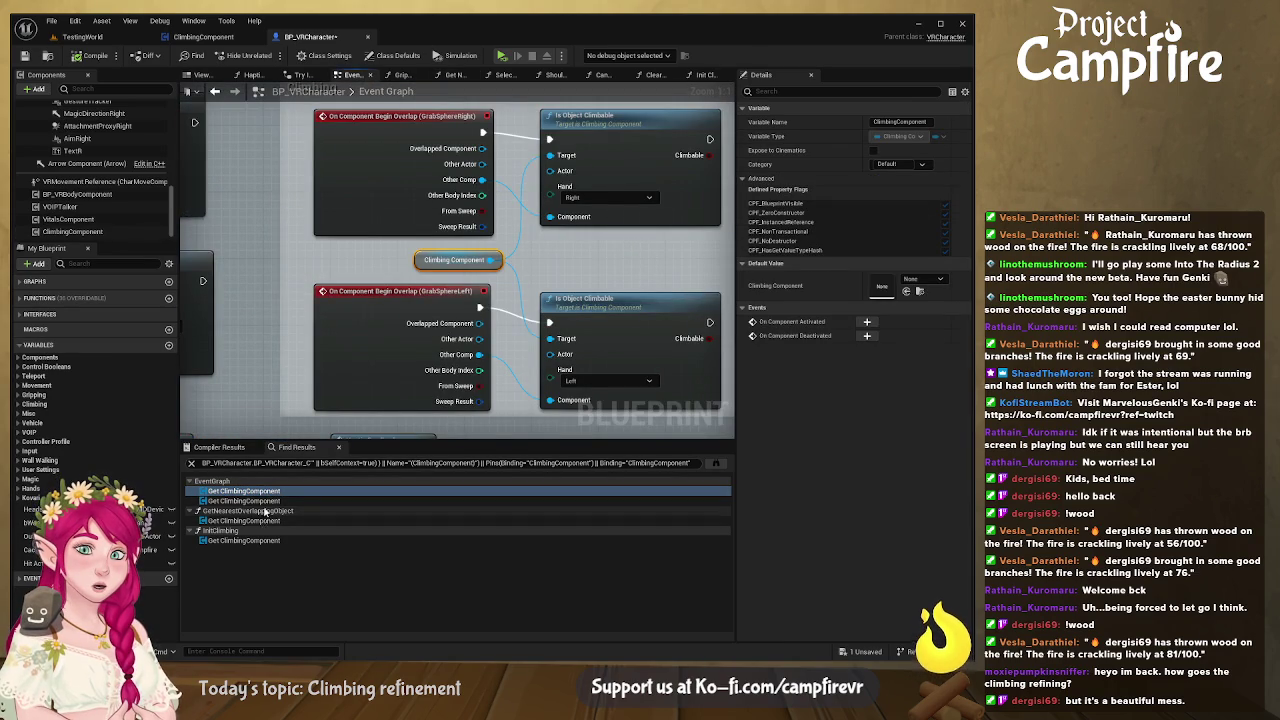
{"action": "left_click", "coordinate": [256, 502]}
{"action": "double_click", "coordinate": [255, 502]}
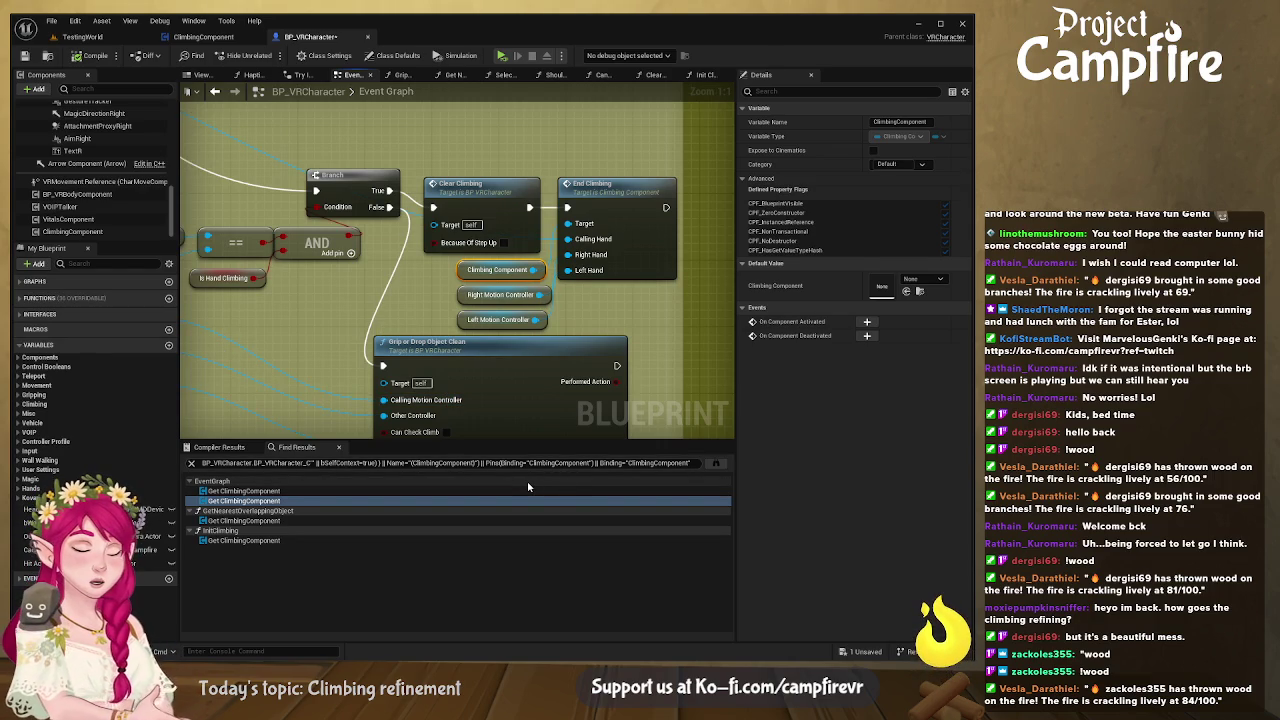
{"action": "left_click", "coordinate": [290, 520]}
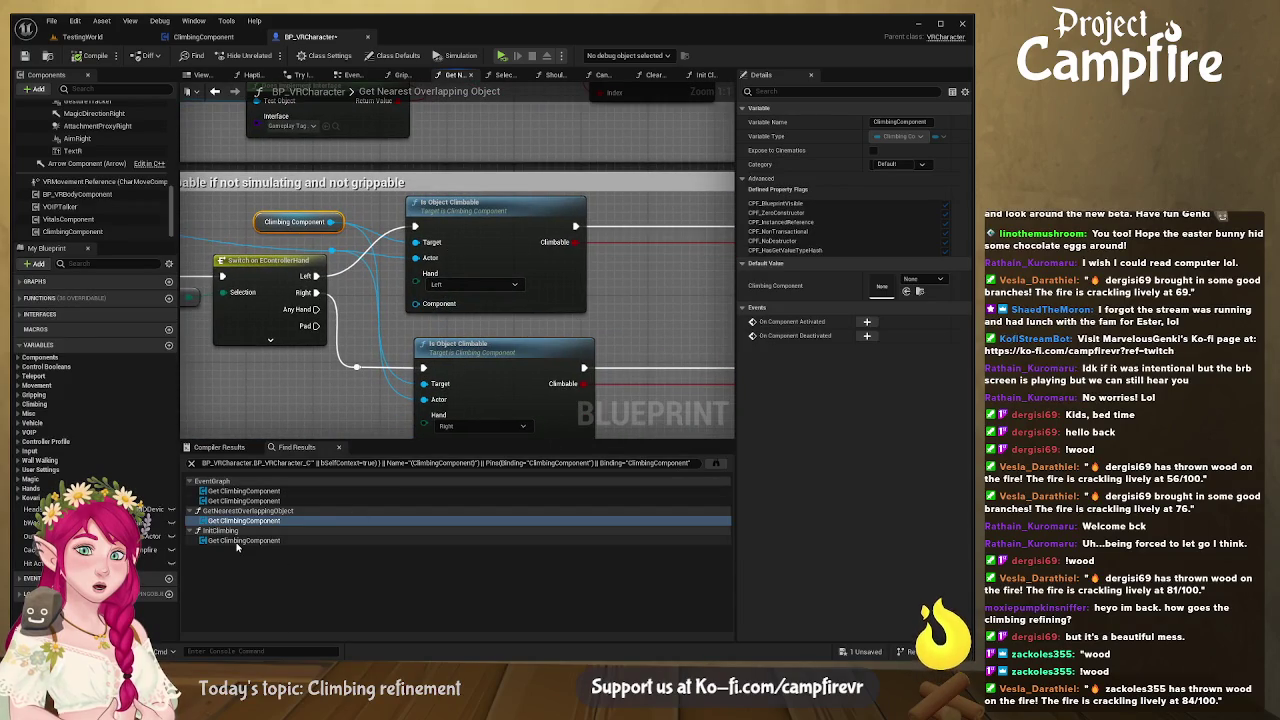
{"action": "left_click", "coordinate": [237, 543]}
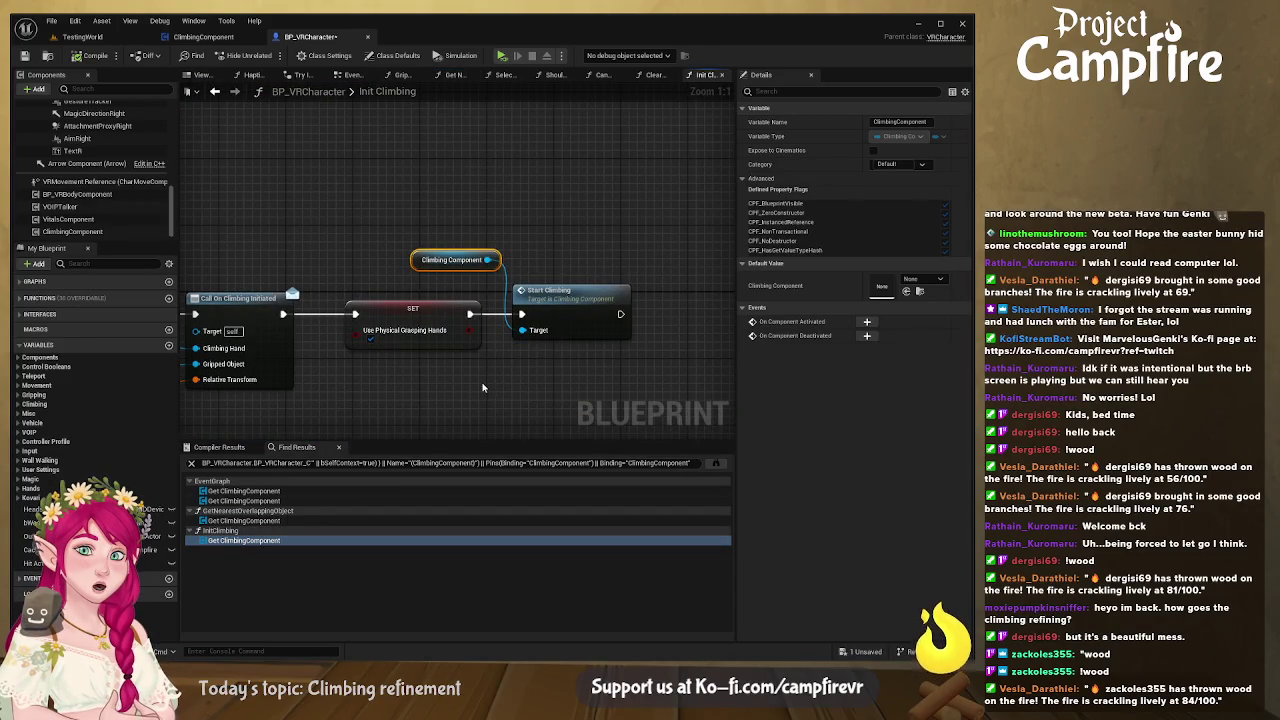
- Break Start Climbing's link to SET Player Is Climbing, then save ClimbingComponent and BP_VRCharacter
{"action": "double_click", "coordinate": [586, 306]}
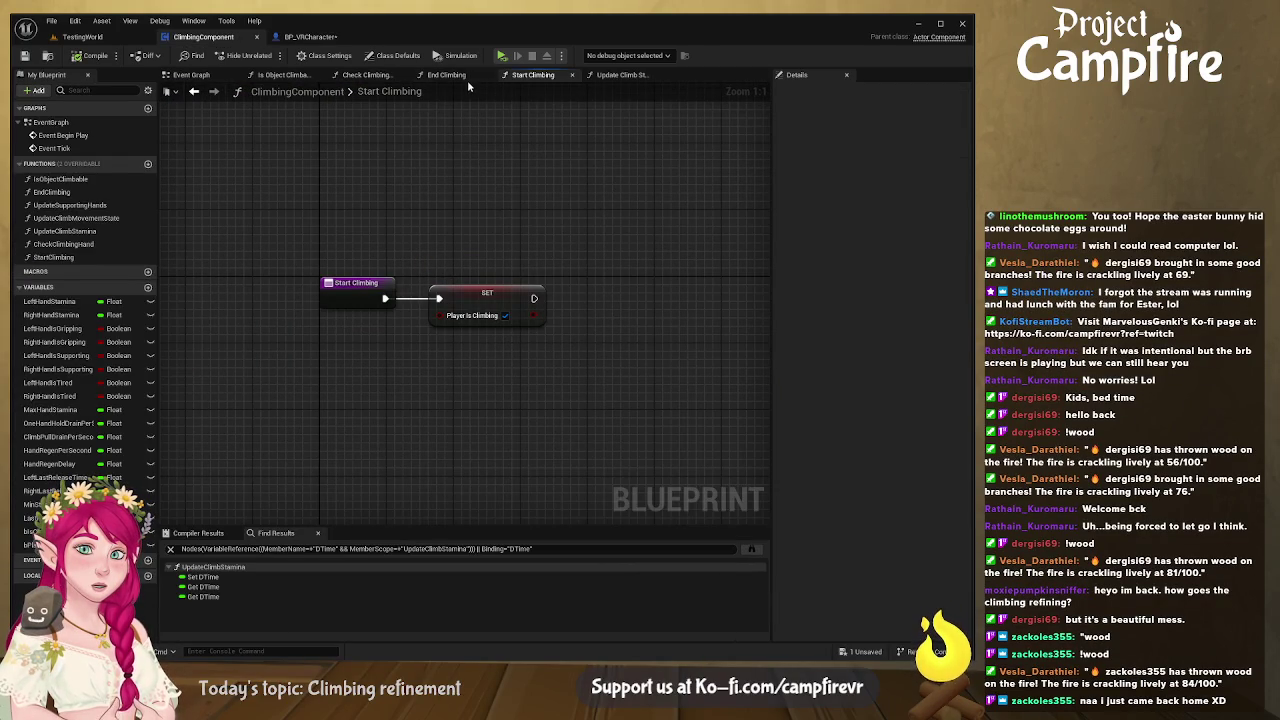
{"action": "left_click", "coordinate": [417, 300], "text": "alt"}
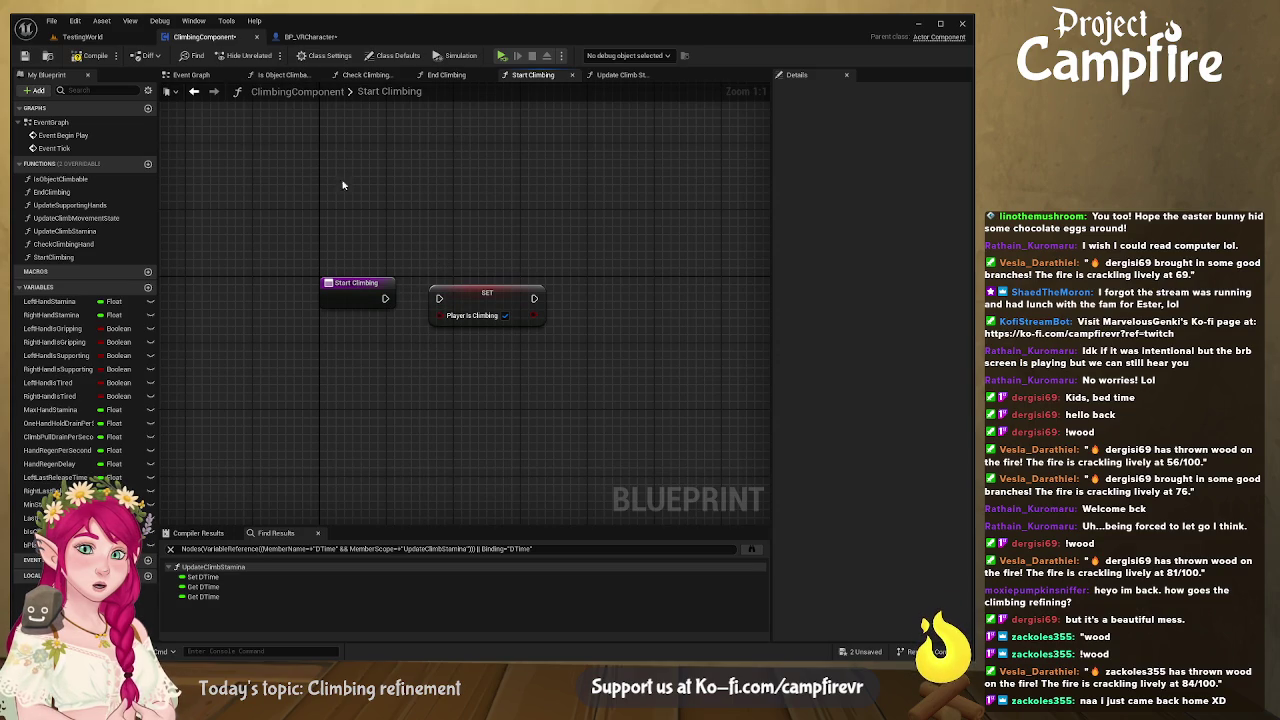
{"action": "left_click", "coordinate": [25, 55]}
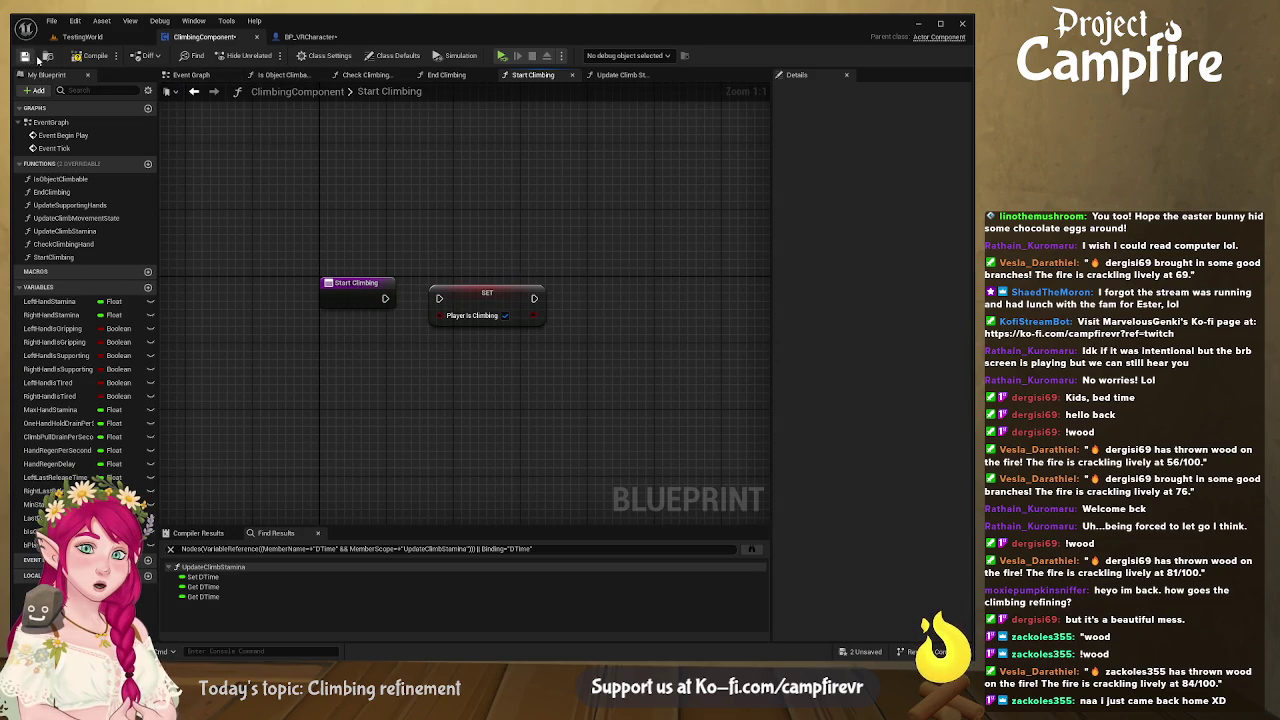
{"action": "left_click", "coordinate": [303, 38]}
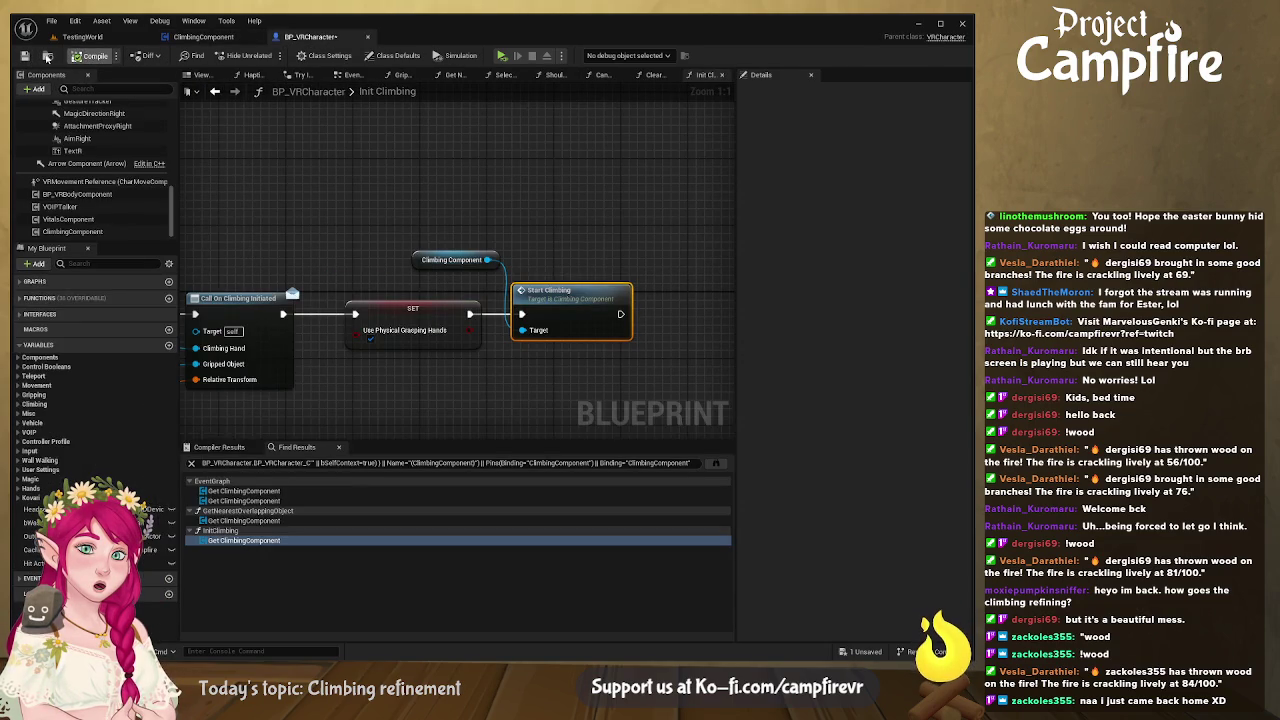
{"action": "left_click", "coordinate": [25, 55]}
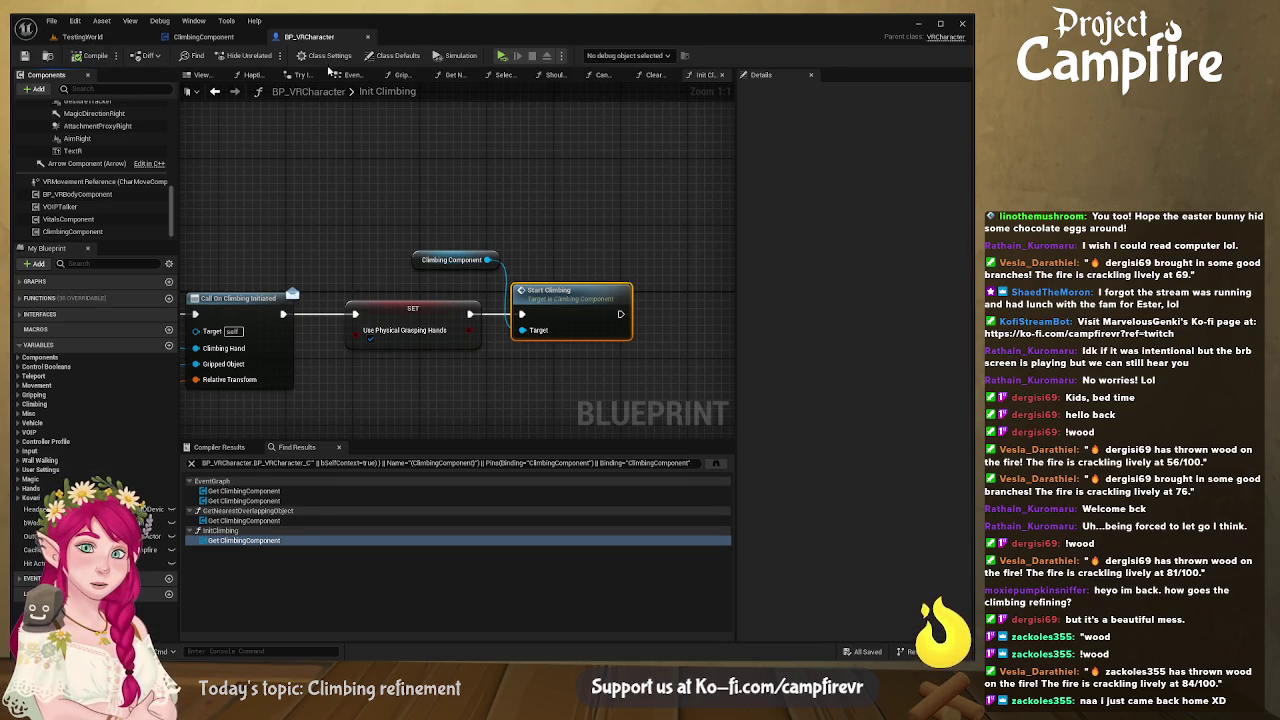
{"action": "left_click", "coordinate": [502, 57]}
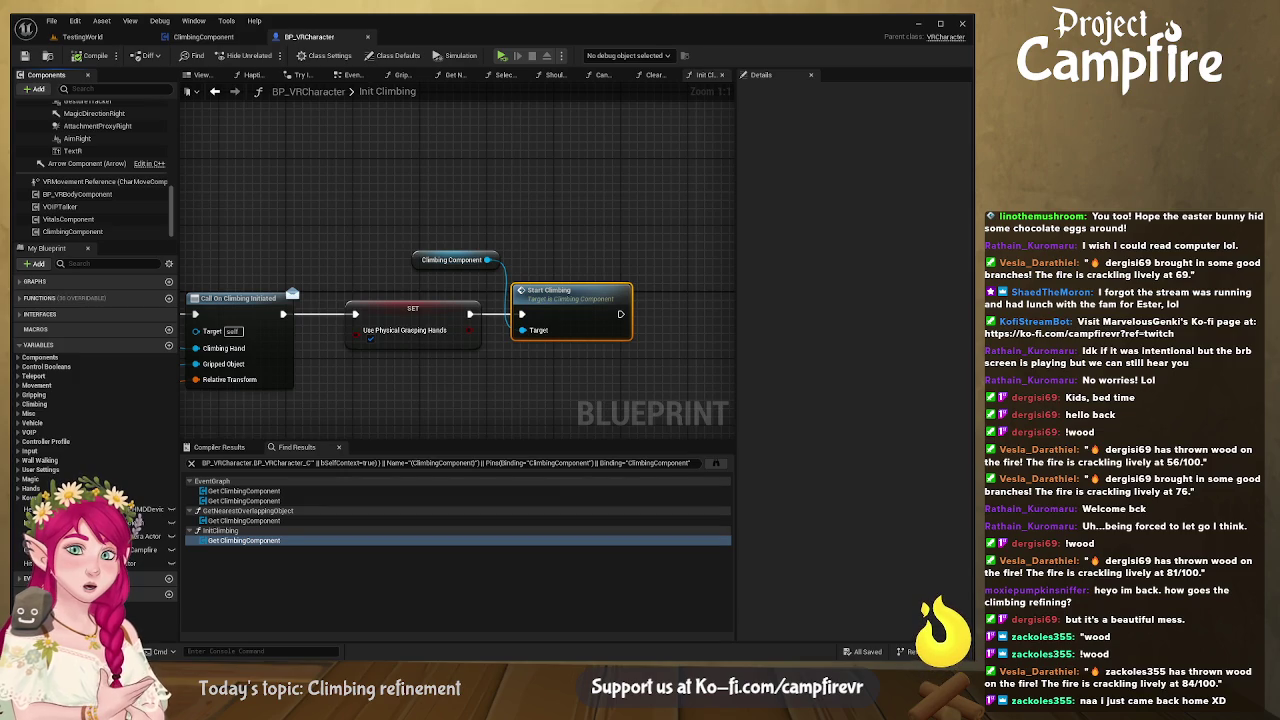
{"action": "left_click_drag", "start_coordinate": [338, 102], "coordinate": [451, 112]}
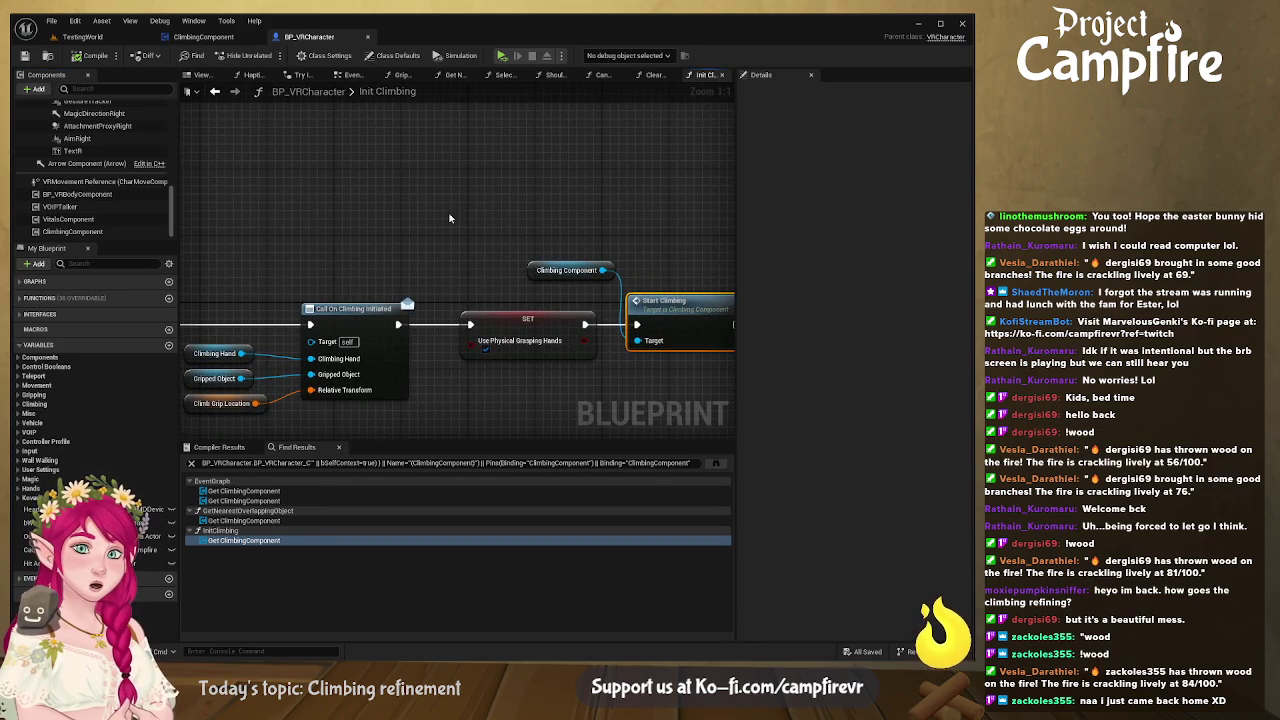
- Rewire Start Climbing into SET Player Is Climbing, save ClimbingComponent, and jump to BP_VRCharacter's first reference
{"action": "left_click", "coordinate": [199, 35]}
{"action": "left_click_drag", "start_coordinate": [385, 298], "coordinate": [440, 299]}
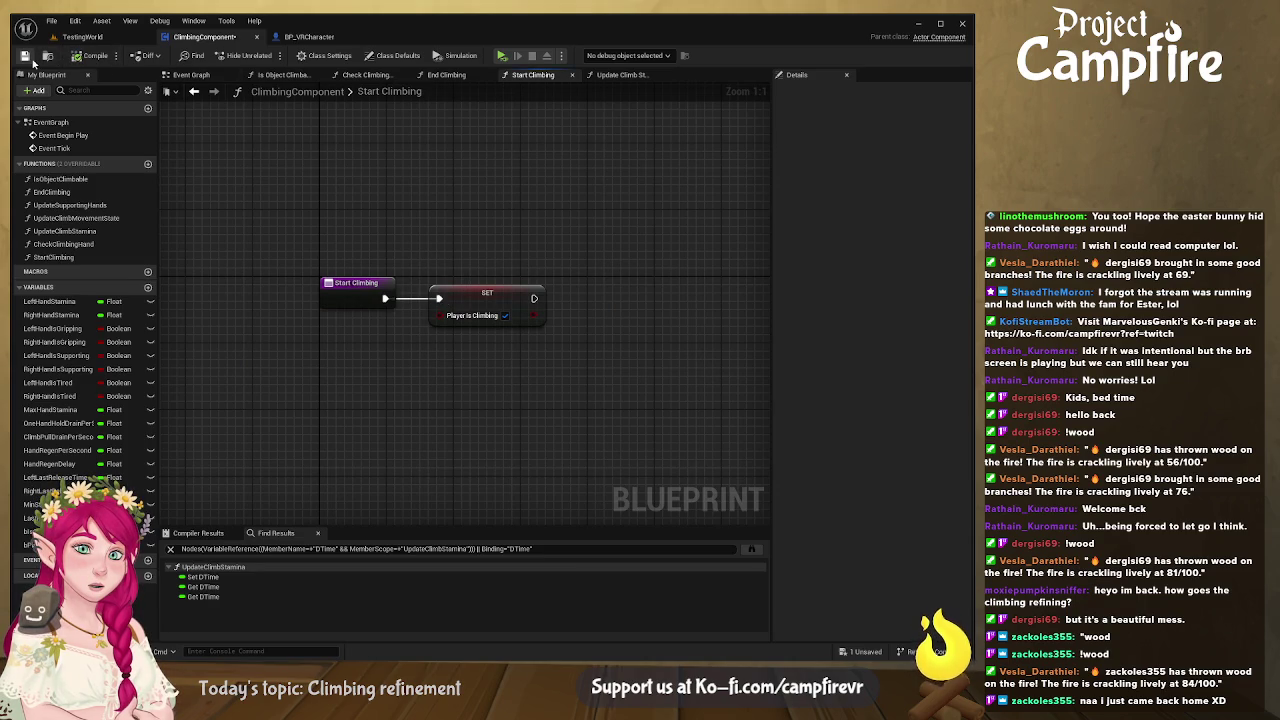
{"action": "left_click", "coordinate": [26, 56]}
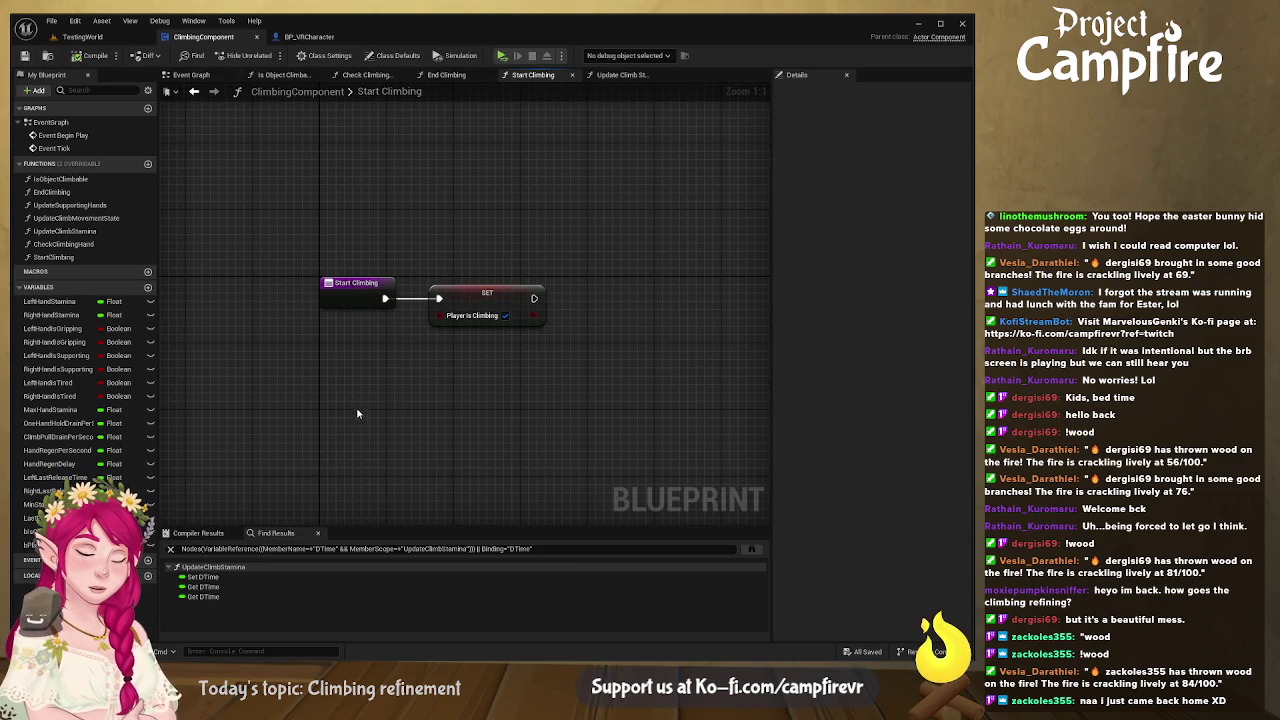
{"action": "left_click", "coordinate": [308, 37]}
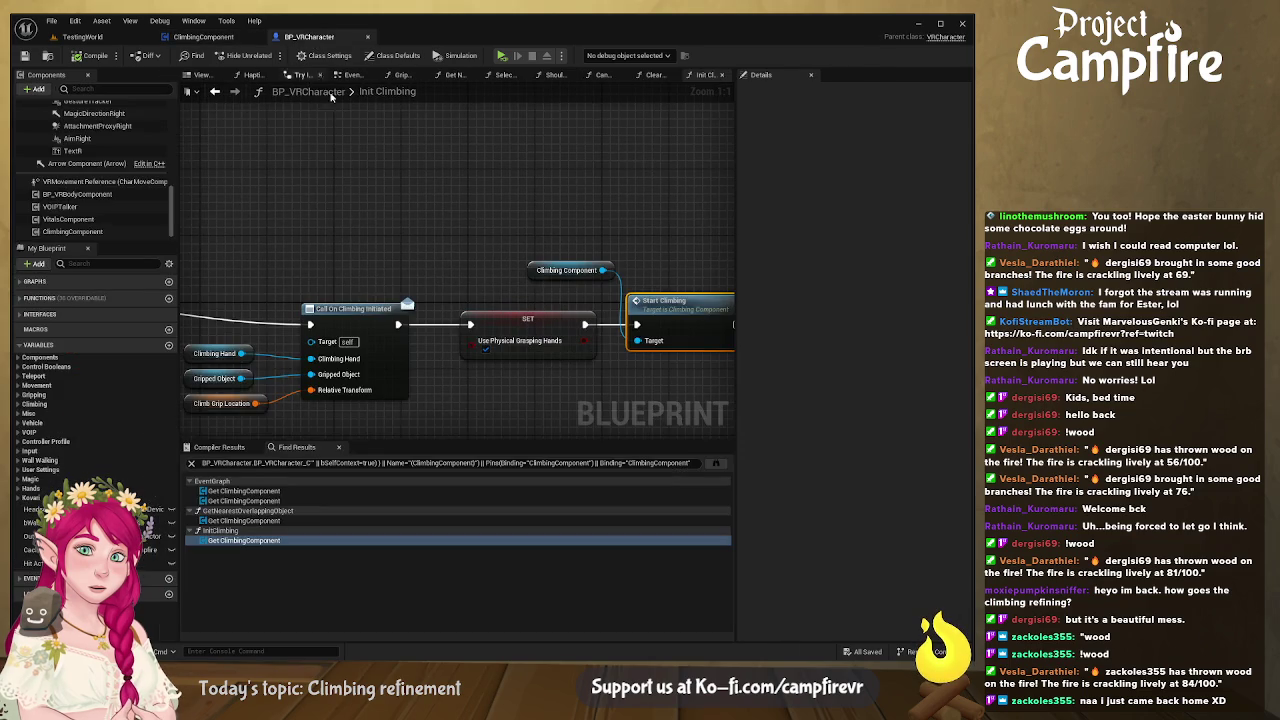
{"action": "double_click", "coordinate": [262, 492]}
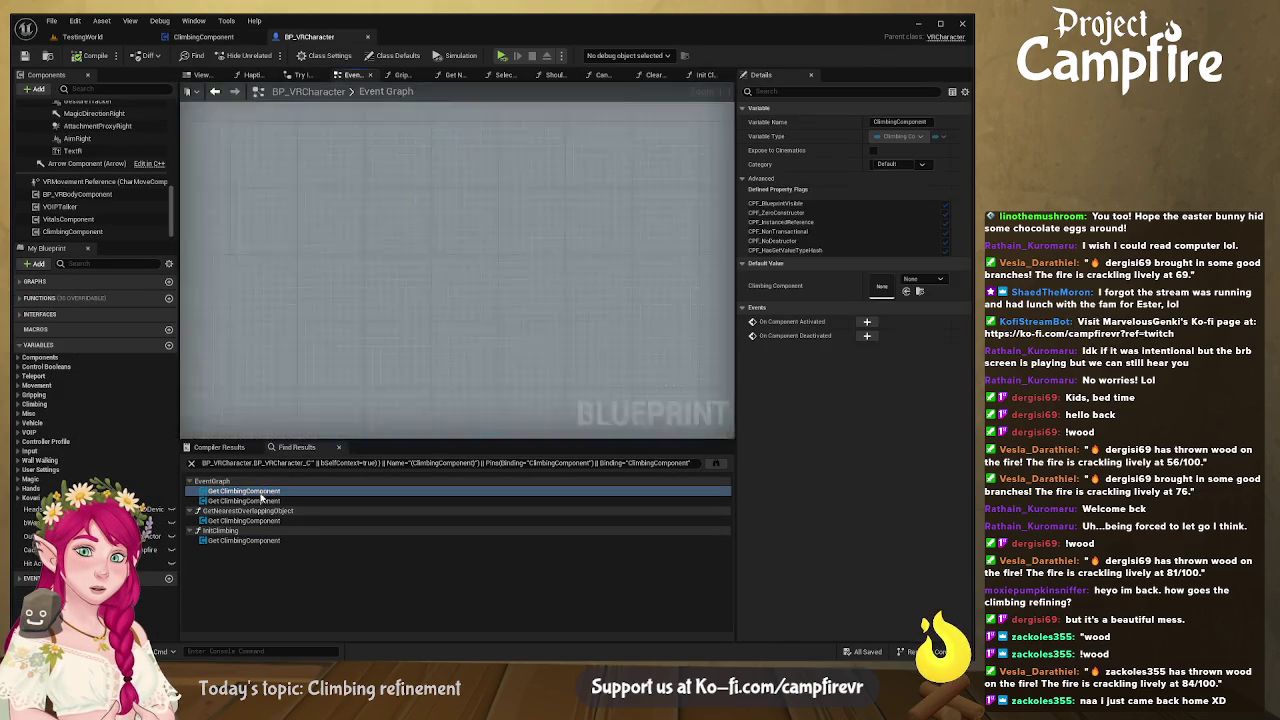
- Check the Is Object Climbable graph, then jump to the second Climbing Component reference in the Event Graph
{"action": "scroll", "coordinate": [512, 323], "scroll_direction": "down", "scroll_amount": 2}
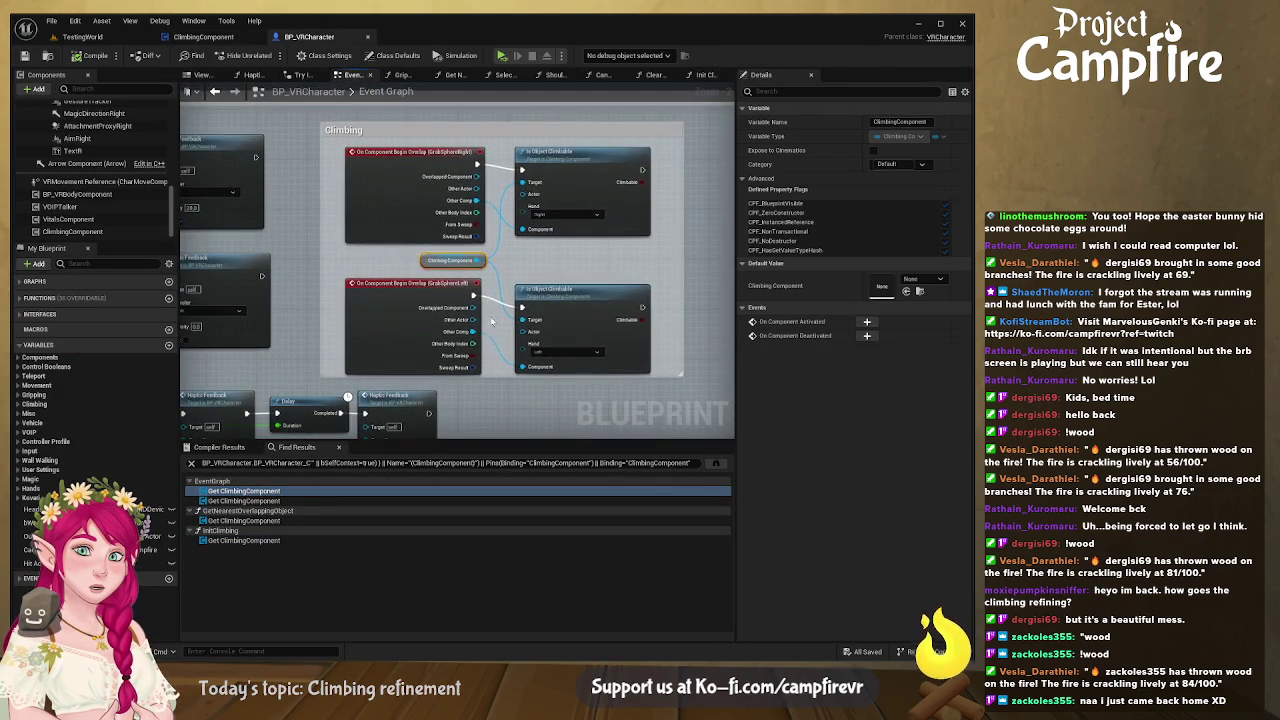
{"action": "double_click", "coordinate": [597, 293]}
{"action": "mouse_move", "coordinate": [418, 366]}
{"action": "left_mouse_down"}
{"action": "mouse_move", "coordinate": [640, 380]}
{"action": "mouse_move", "coordinate": [380, 394]}
{"action": "mouse_move", "coordinate": [663, 423]}
{"action": "mouse_move", "coordinate": [420, 380]}
{"action": "mouse_move", "coordinate": [400, 360]}
{"action": "mouse_move", "coordinate": [460, 338]}
{"action": "mouse_move", "coordinate": [274, 338]}
{"action": "mouse_move", "coordinate": [469, 482]}
{"action": "left_mouse_up"}
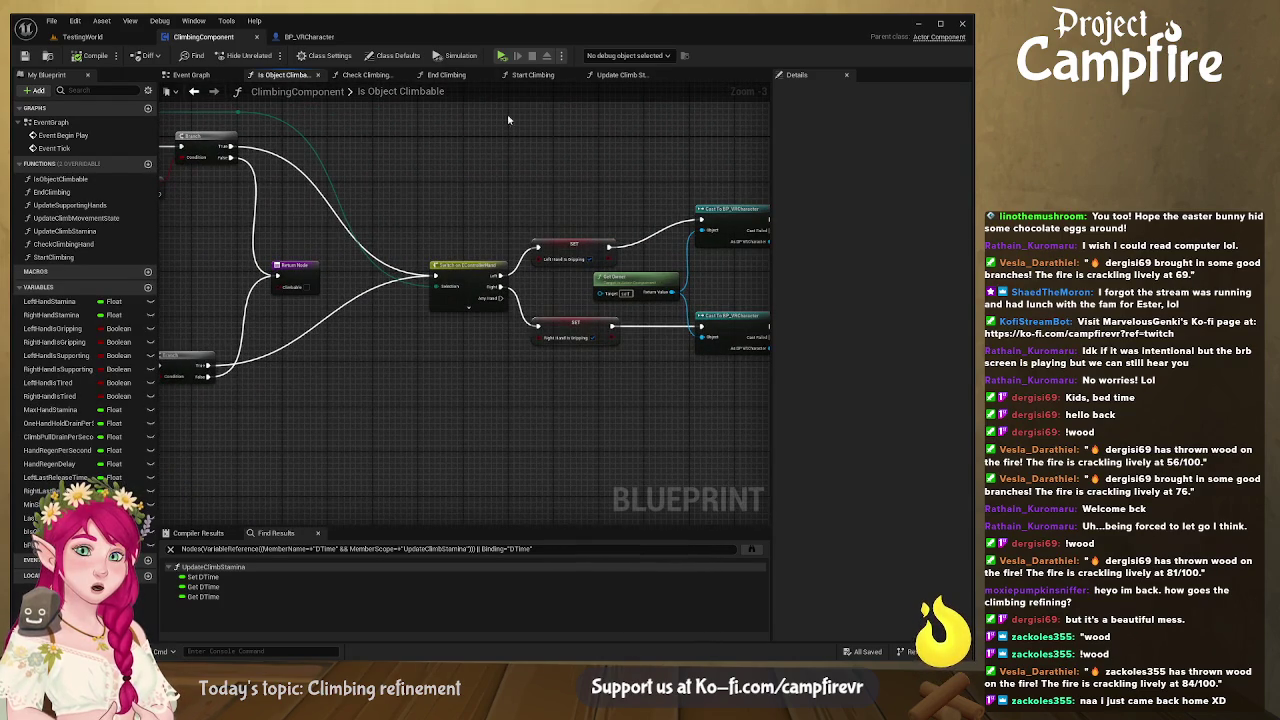
{"action": "left_click", "coordinate": [306, 37]}
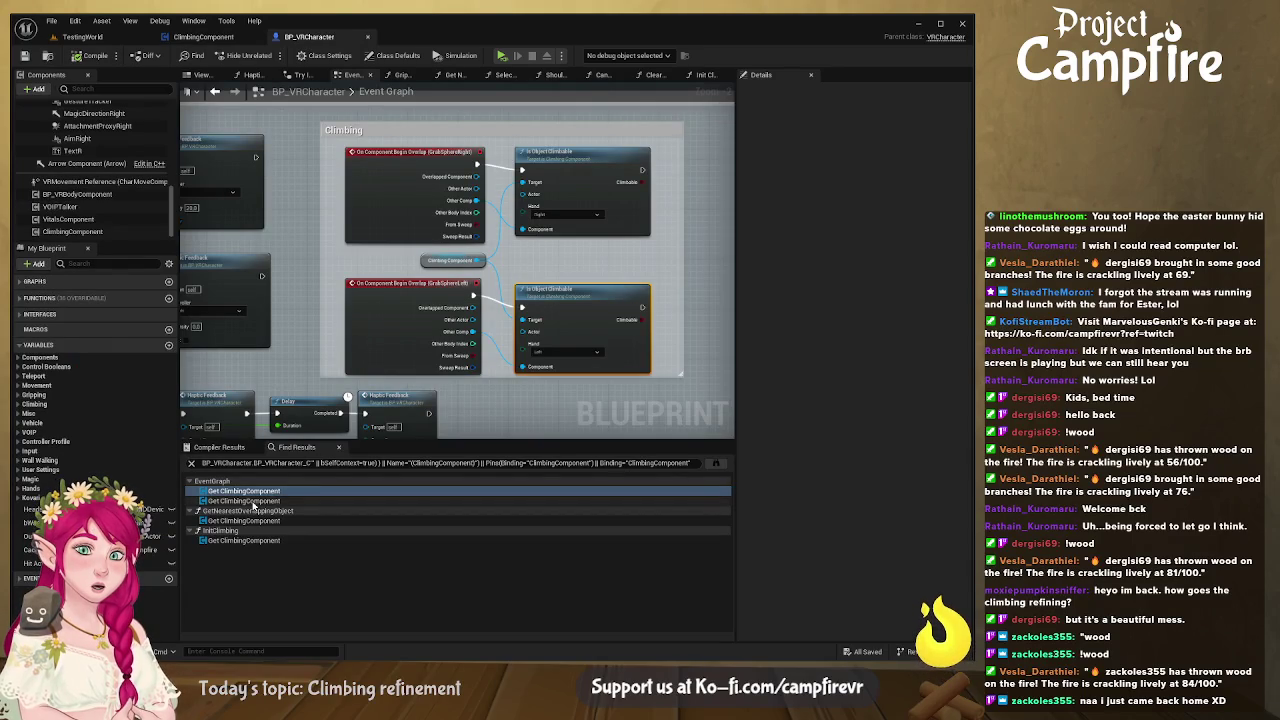
{"action": "double_click", "coordinate": [254, 501]}
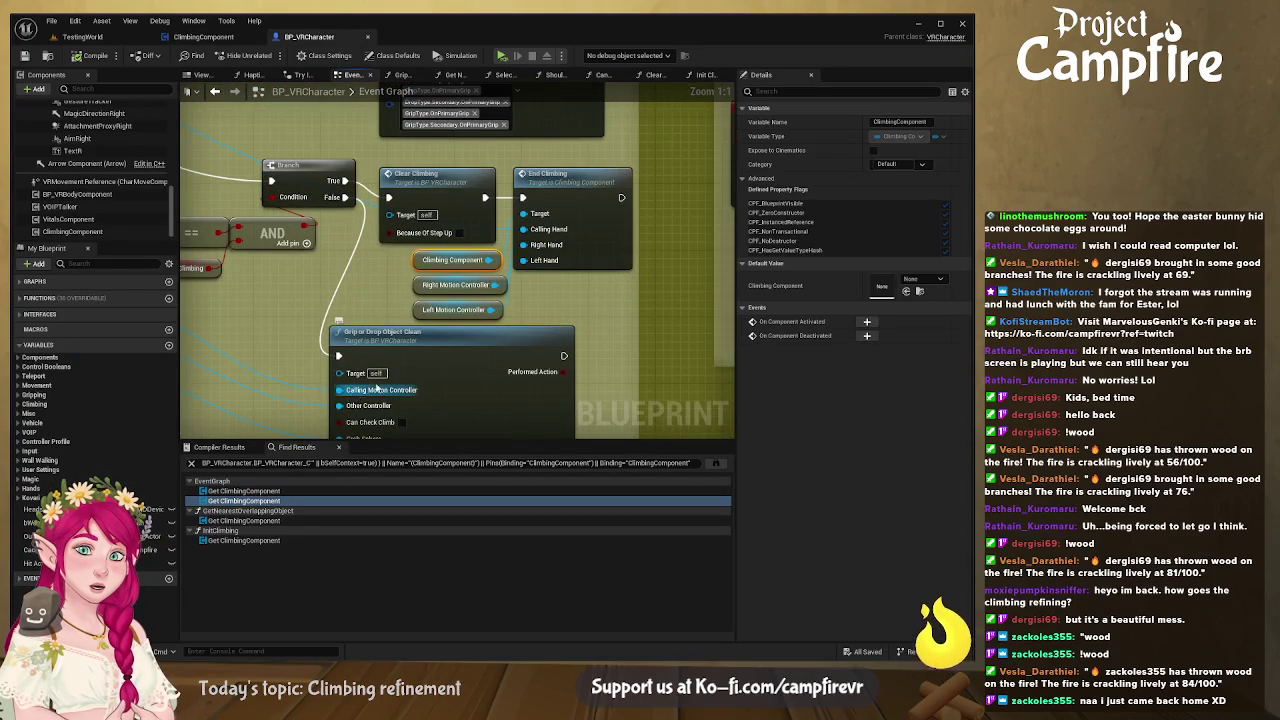
- Connect Clear Climbing's exec output into End Climbing and inspect Clear Climbing's settings
{"action": "left_click_drag", "start_coordinate": [485, 197], "coordinate": [522, 197]}
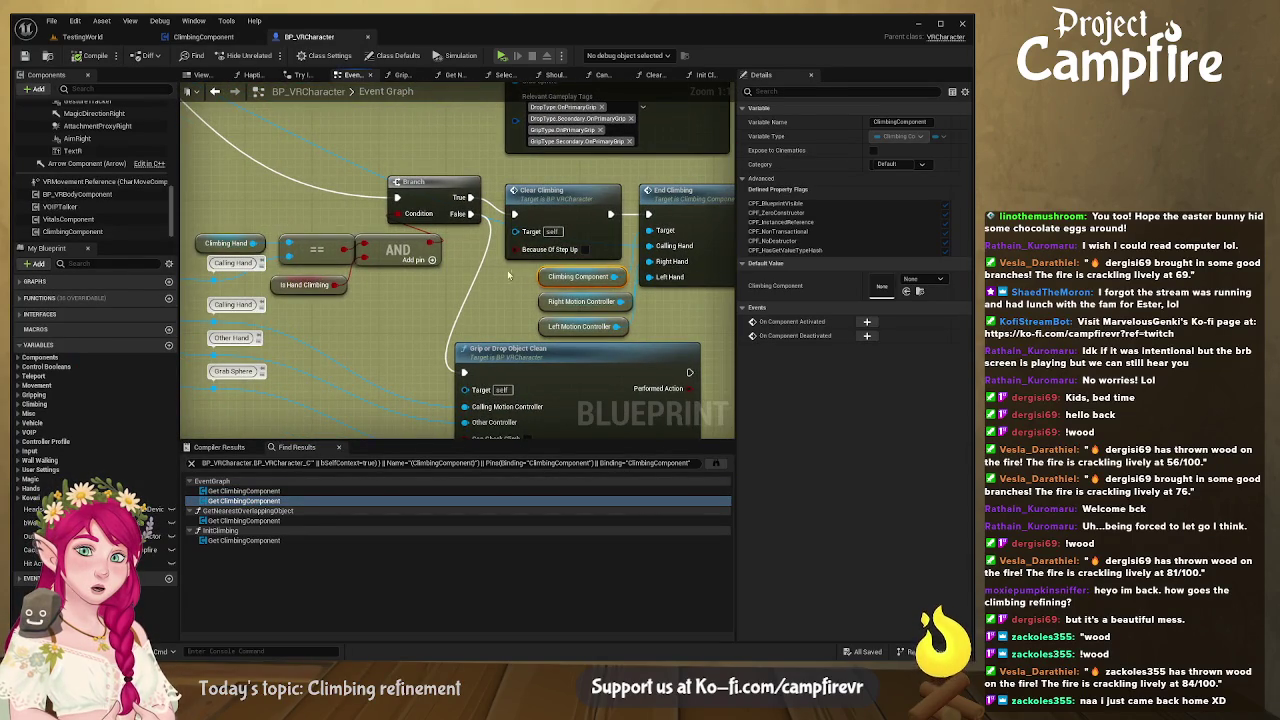
{"action": "left_click_drag", "start_coordinate": [518, 266], "coordinate": [547, 283]}
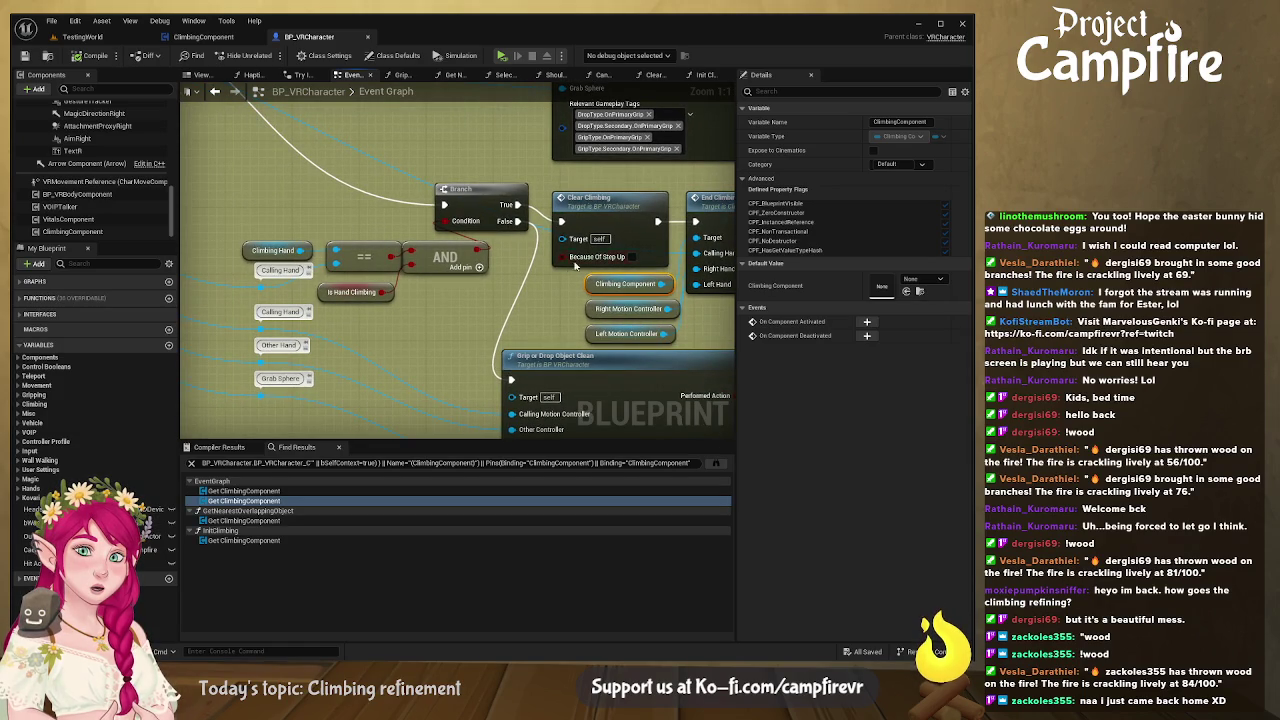
{"action": "left_click", "coordinate": [607, 216]}
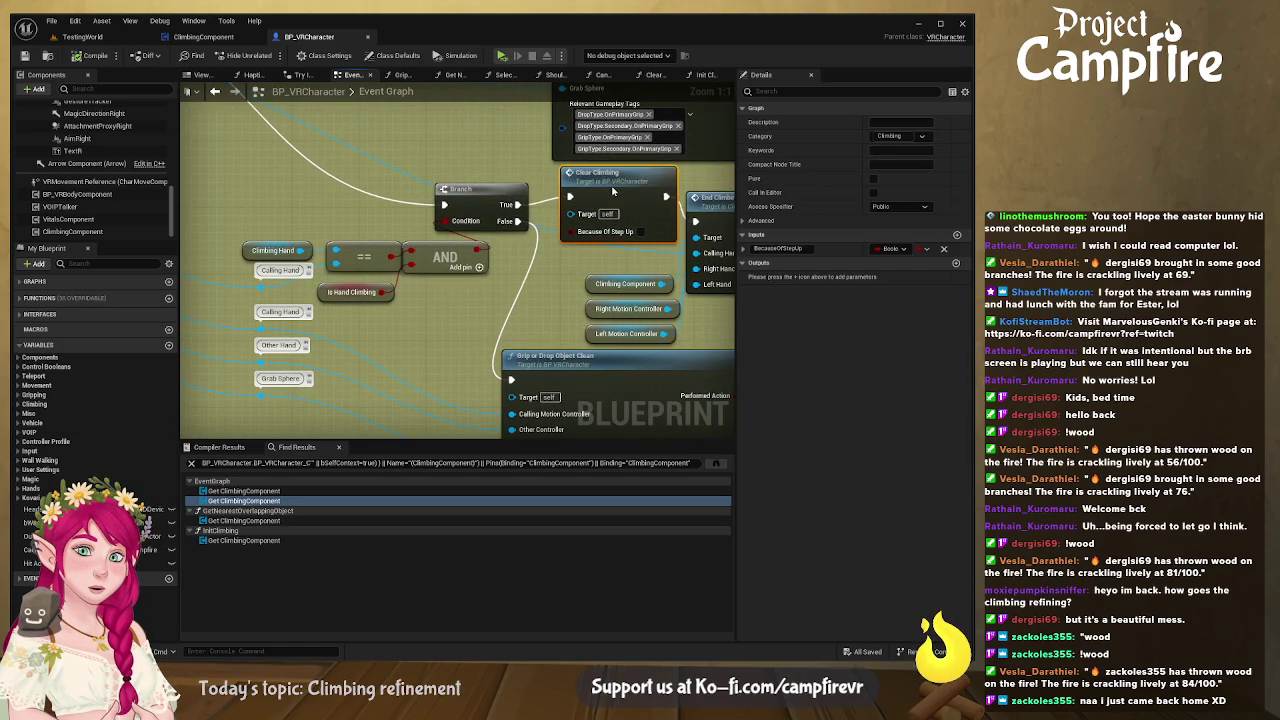
{"action": "mouse_move", "coordinate": [579, 117]}
{"action": "left_mouse_down"}
{"action": "mouse_move", "coordinate": [567, 404]}
{"action": "mouse_move", "coordinate": [660, 424]}
{"action": "mouse_move", "coordinate": [486, 277]}
{"action": "mouse_move", "coordinate": [330, 218]}
{"action": "mouse_move", "coordinate": [700, 236]}
{"action": "mouse_move", "coordinate": [522, 231]}
{"action": "left_mouse_up"}
{"action": "scroll", "coordinate": [483, 262], "scroll_direction": "down", "scroll_amount": 2}
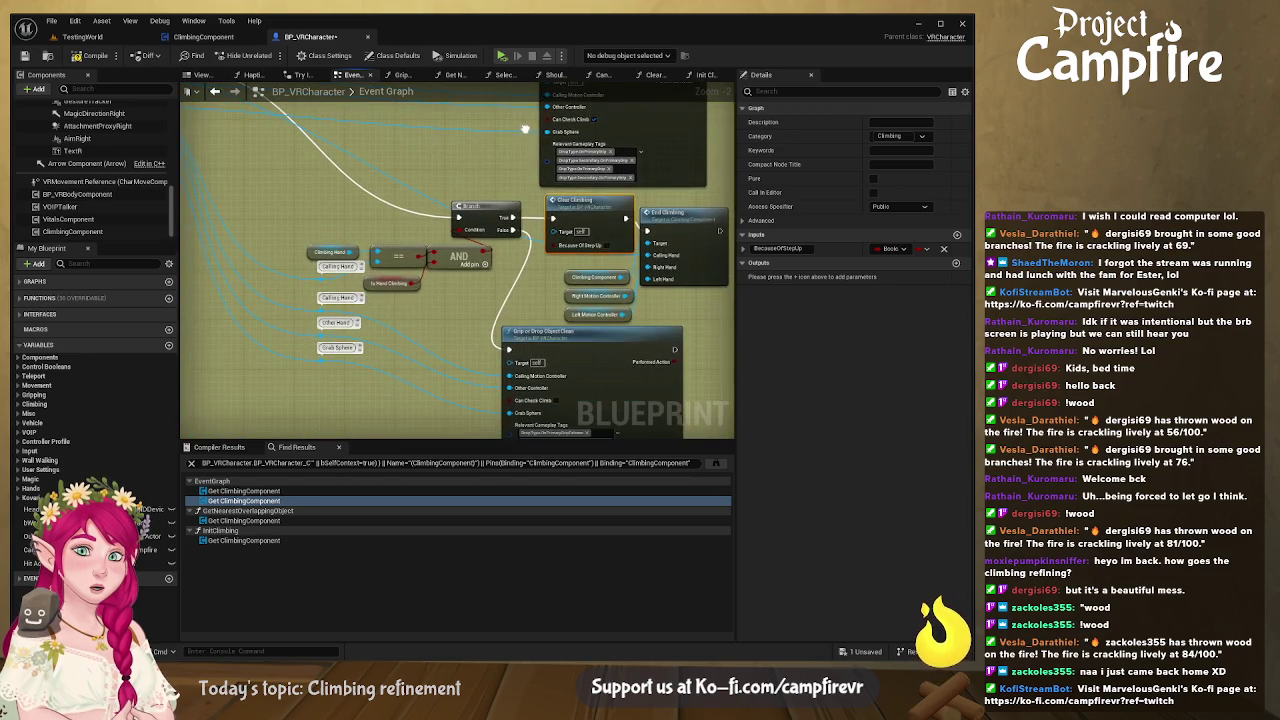
{"action": "mouse_move", "coordinate": [509, 352]}
{"action": "left_mouse_down"}
{"action": "mouse_move", "coordinate": [521, 219]}
{"action": "mouse_move", "coordinate": [549, 441]}
{"action": "left_mouse_up"}
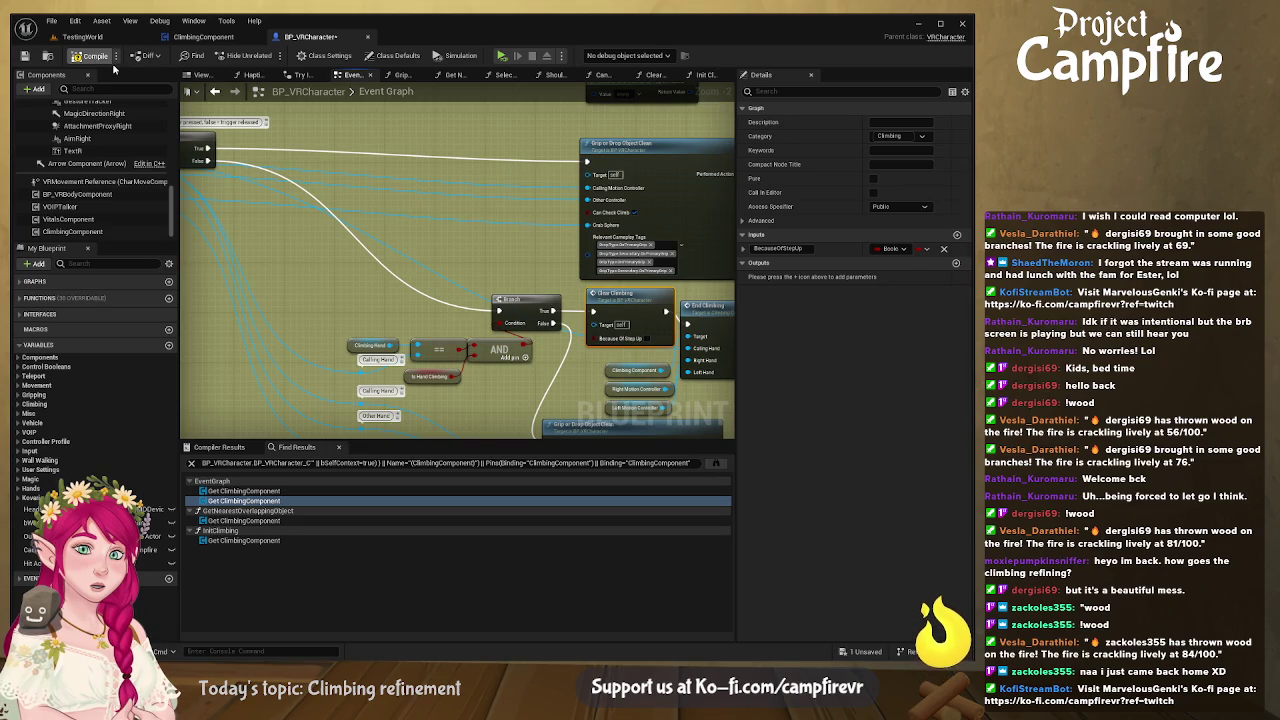
{"action": "left_click", "coordinate": [503, 57]}
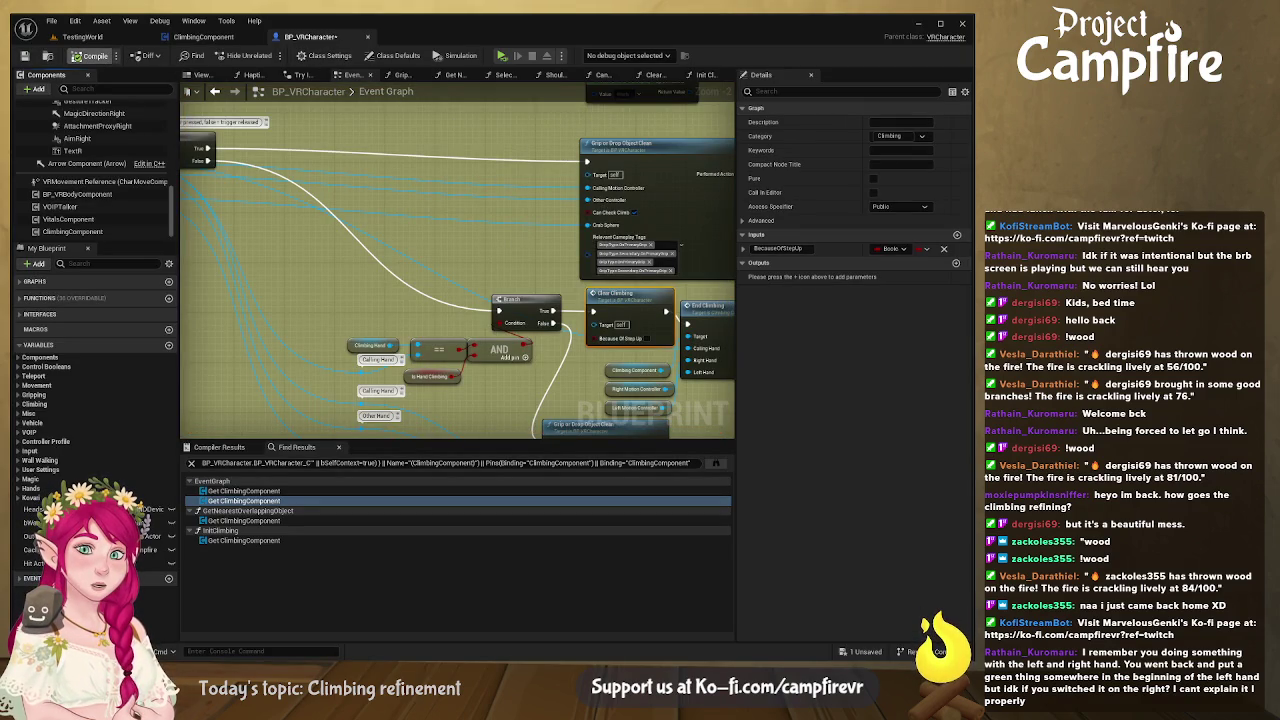
- Compile the VR character, then review End Climbing and Start Climbing in the climbing component
{"action": "left_click", "coordinate": [92, 56]}
{"action": "key", "text": "ctrl+Tab"}
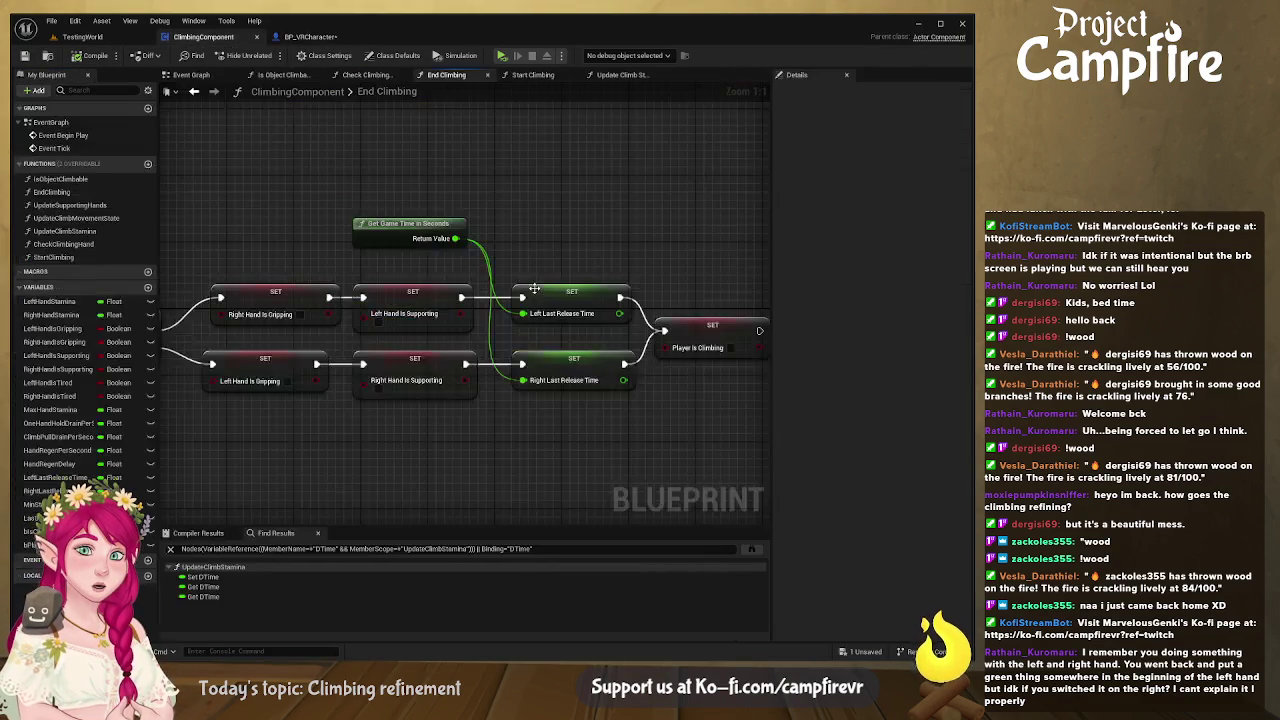
{"action": "scroll", "coordinate": [494, 400], "scroll_direction": "down", "scroll_amount": 6}
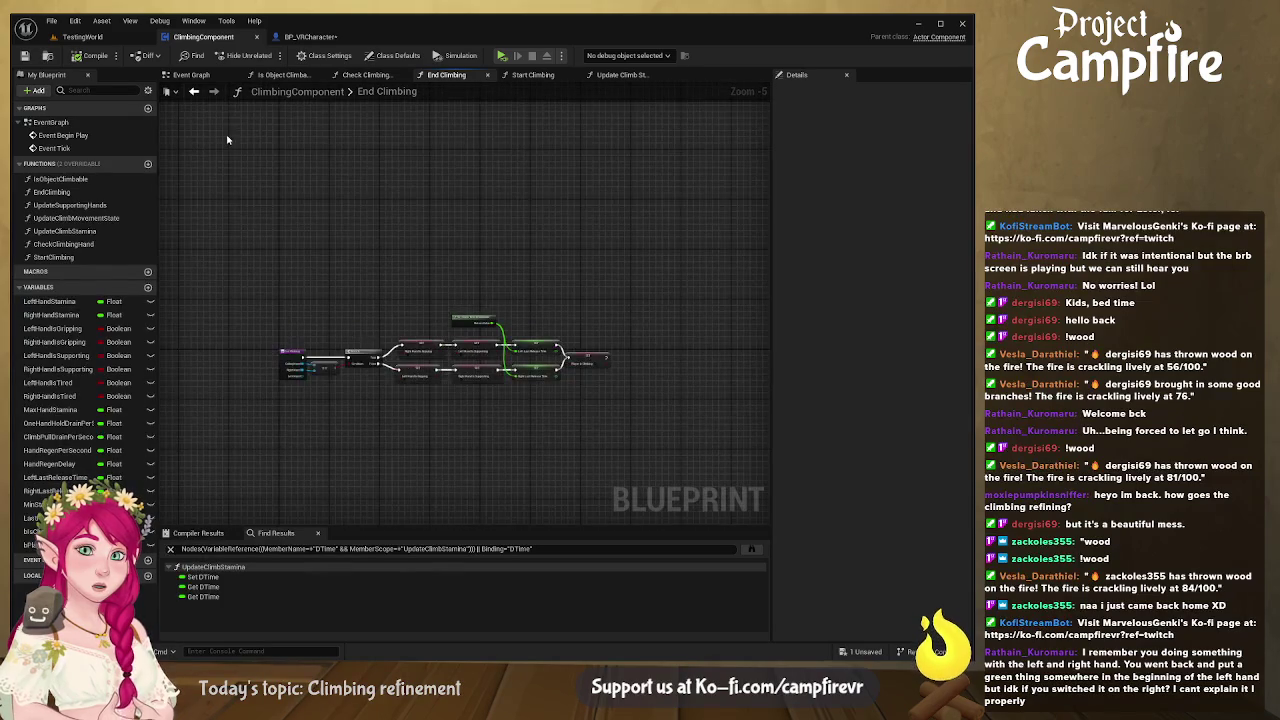
{"action": "double_click", "coordinate": [70, 257]}
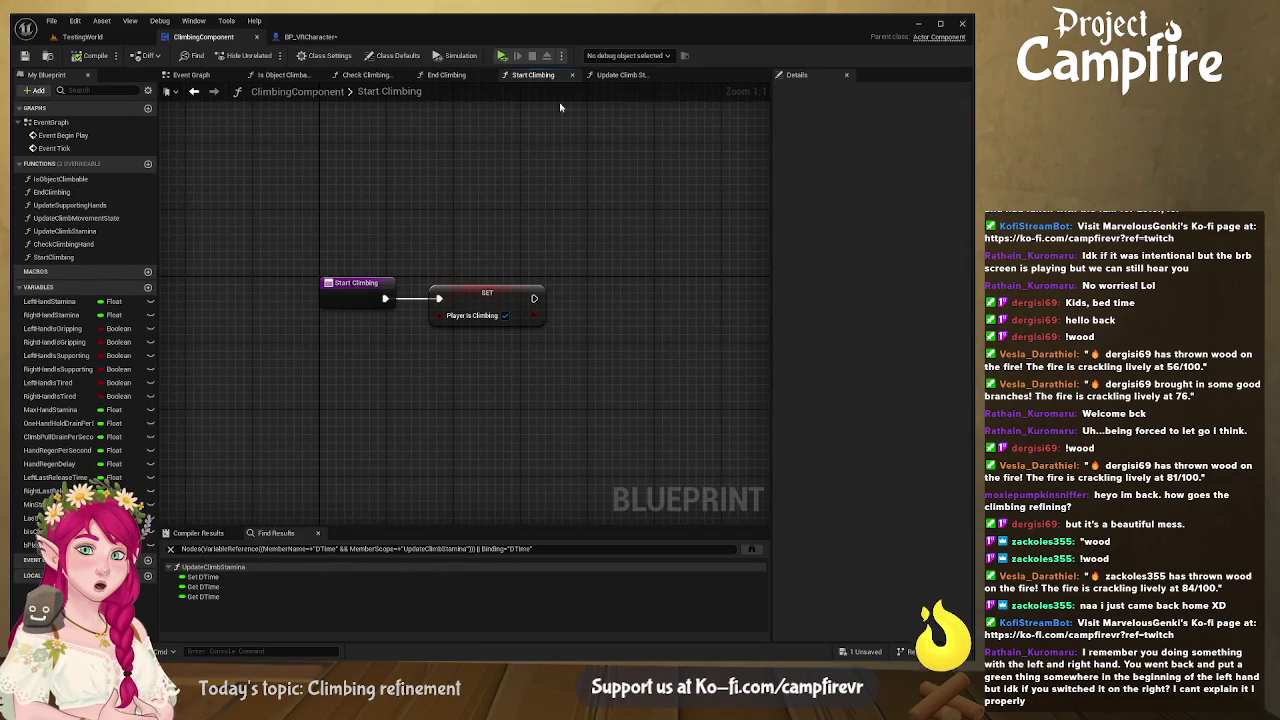
- Follow the Climbing Component search results to the VR character's Init Climbing and its Start Climbing call
{"action": "left_click", "coordinate": [310, 37]}
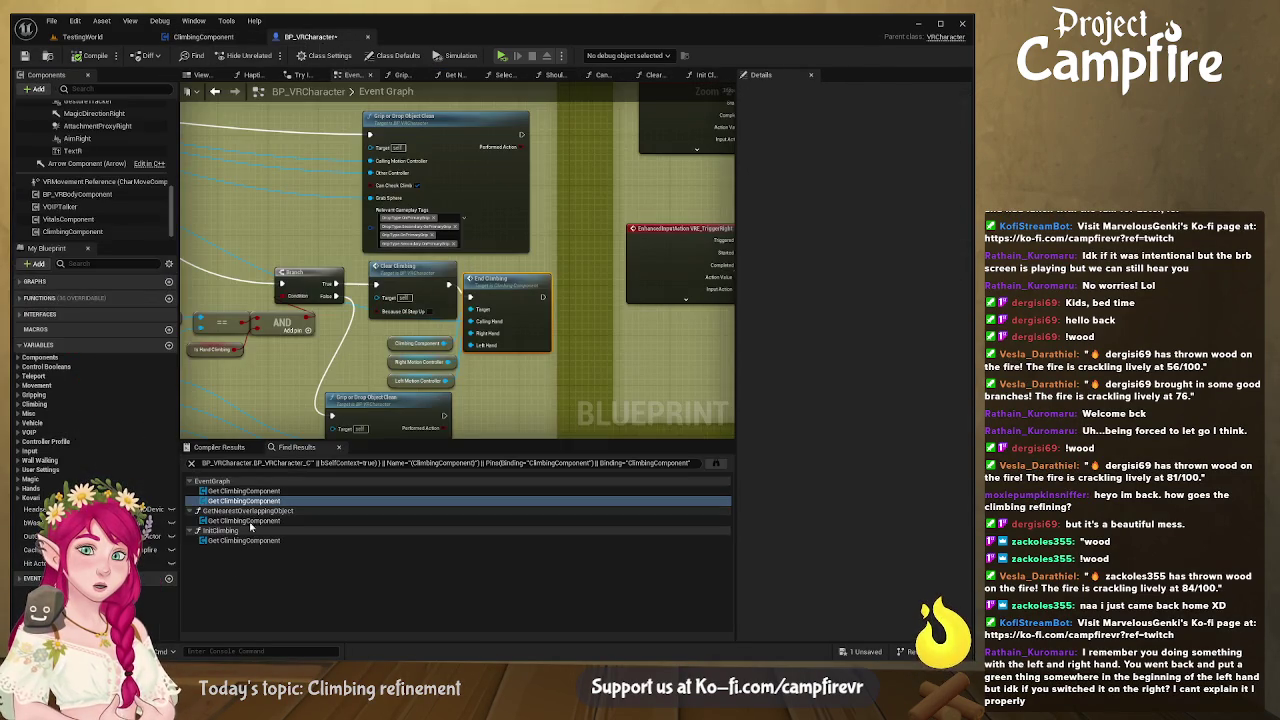
{"action": "double_click", "coordinate": [246, 498]}
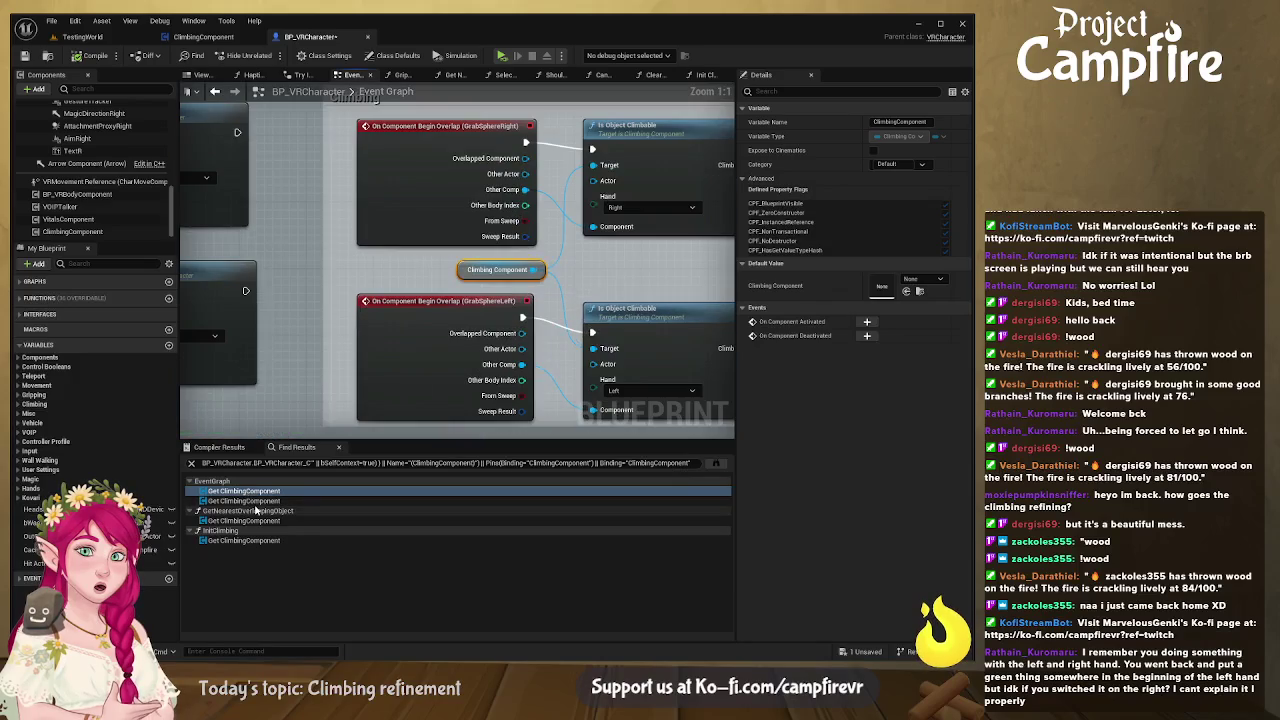
{"action": "left_click", "coordinate": [258, 512]}
{"action": "key", "text": "Up"}
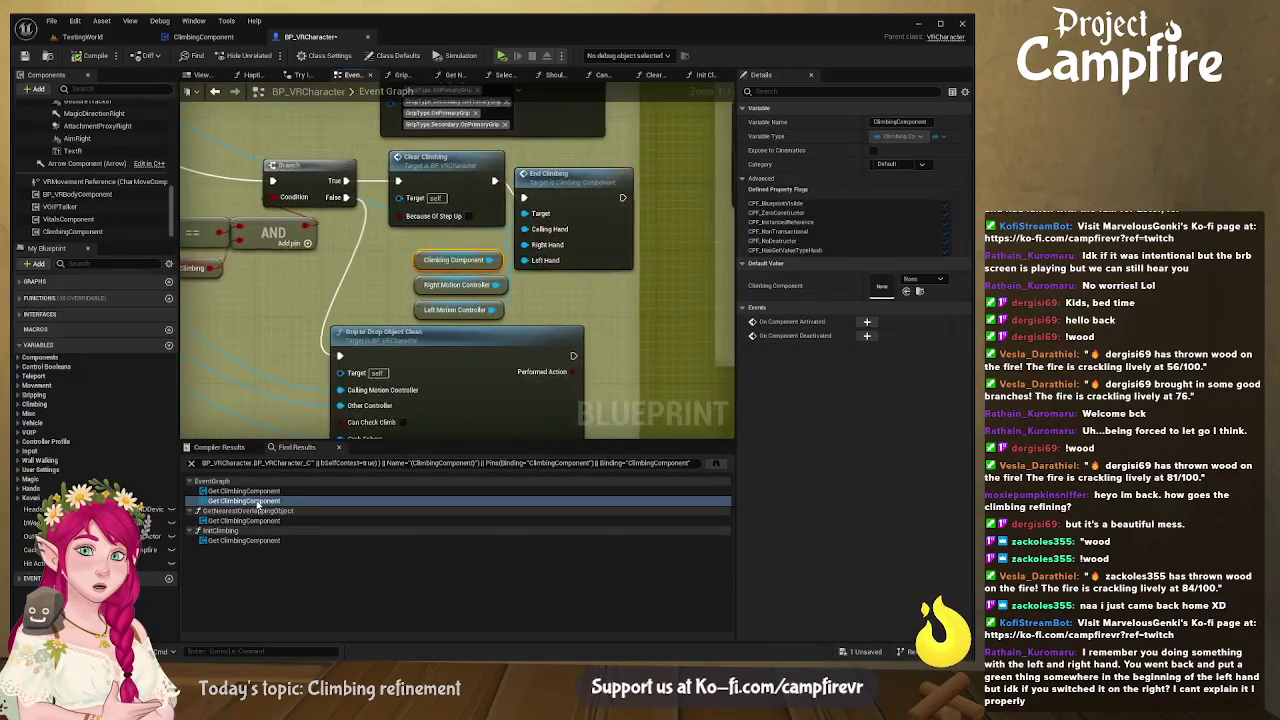
{"action": "double_click", "coordinate": [263, 512]}
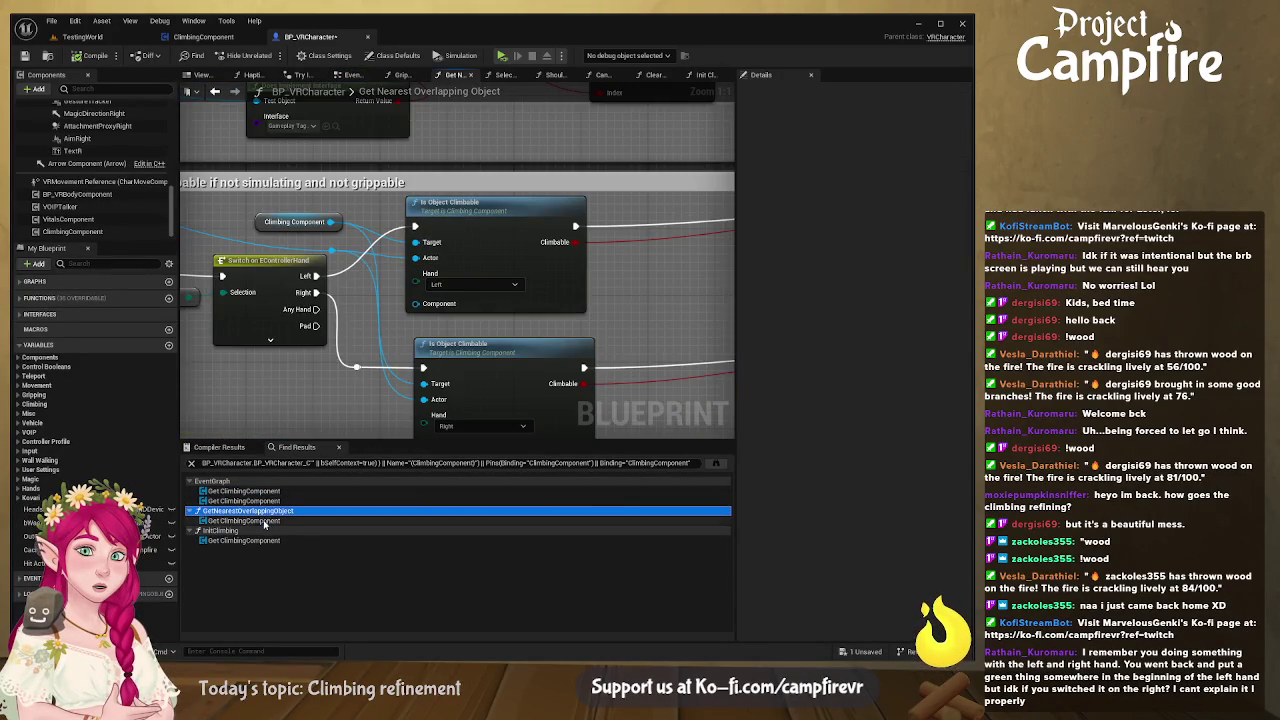
{"action": "double_click", "coordinate": [265, 521]}
{"action": "double_click", "coordinate": [262, 540]}
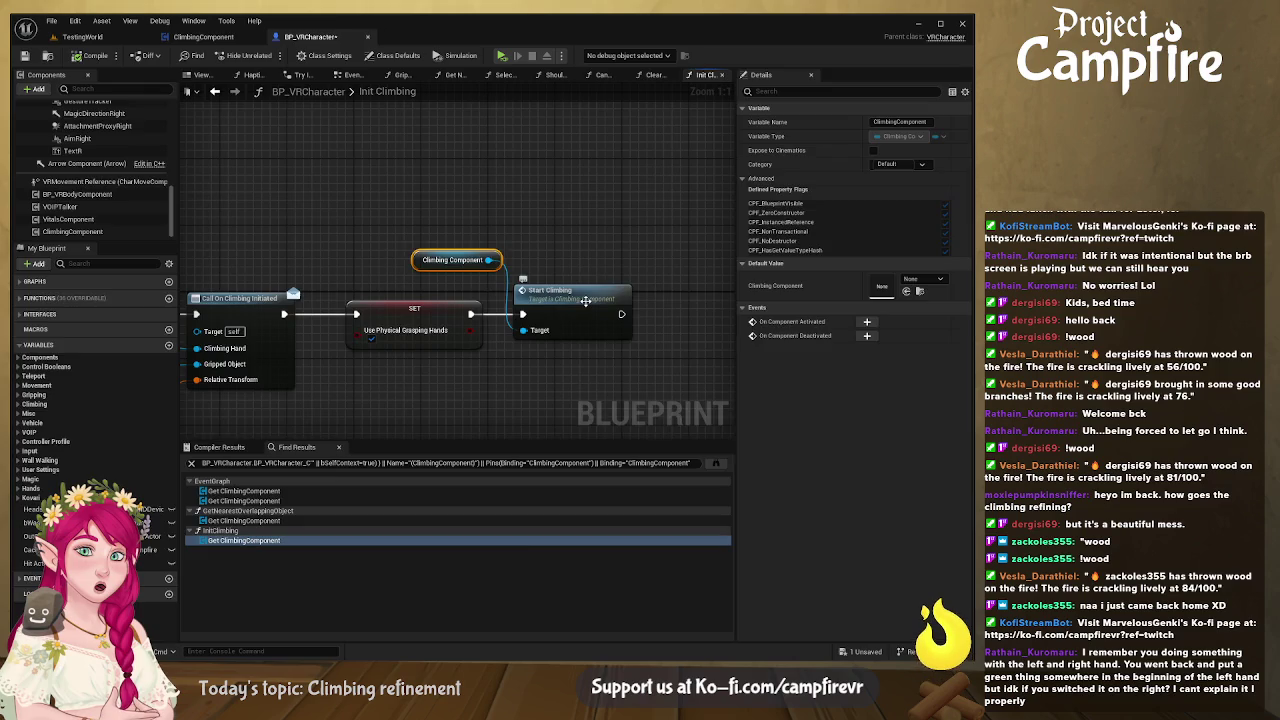
{"action": "double_click", "coordinate": [585, 301]}
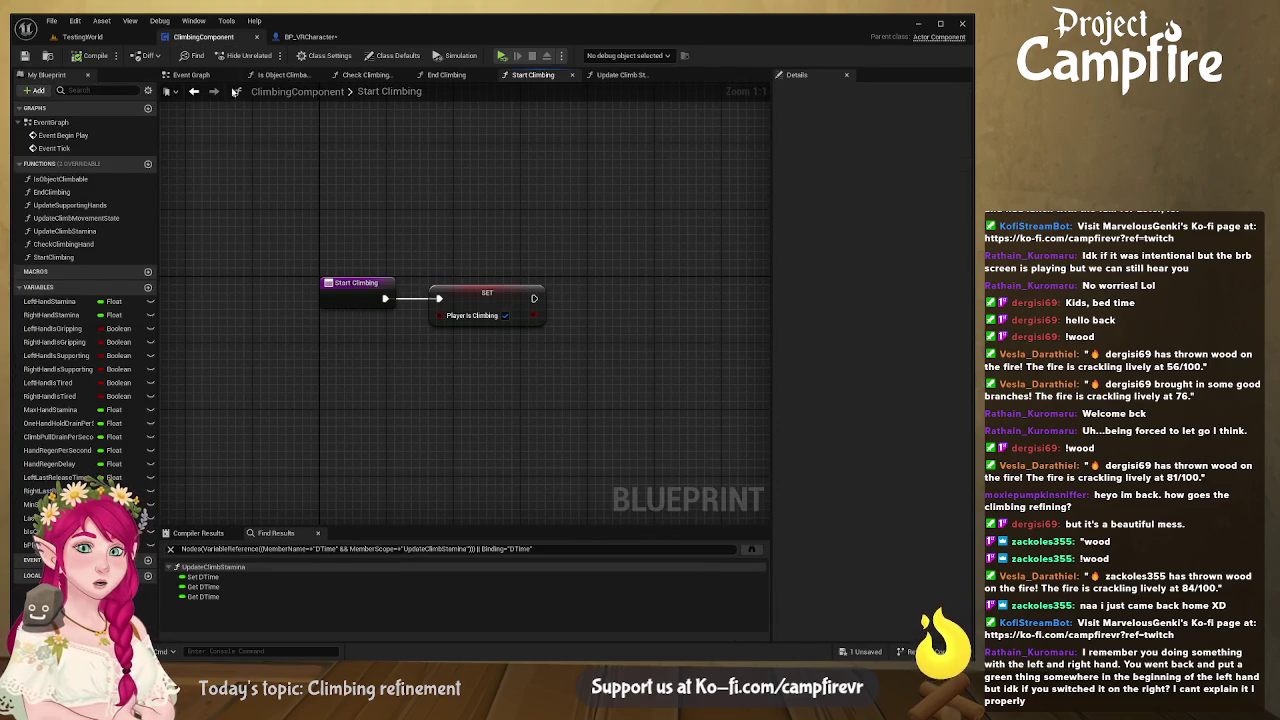
- Find the Update Climb Stamina call in the component's event graph and open that function
{"action": "left_click", "coordinate": [190, 74]}
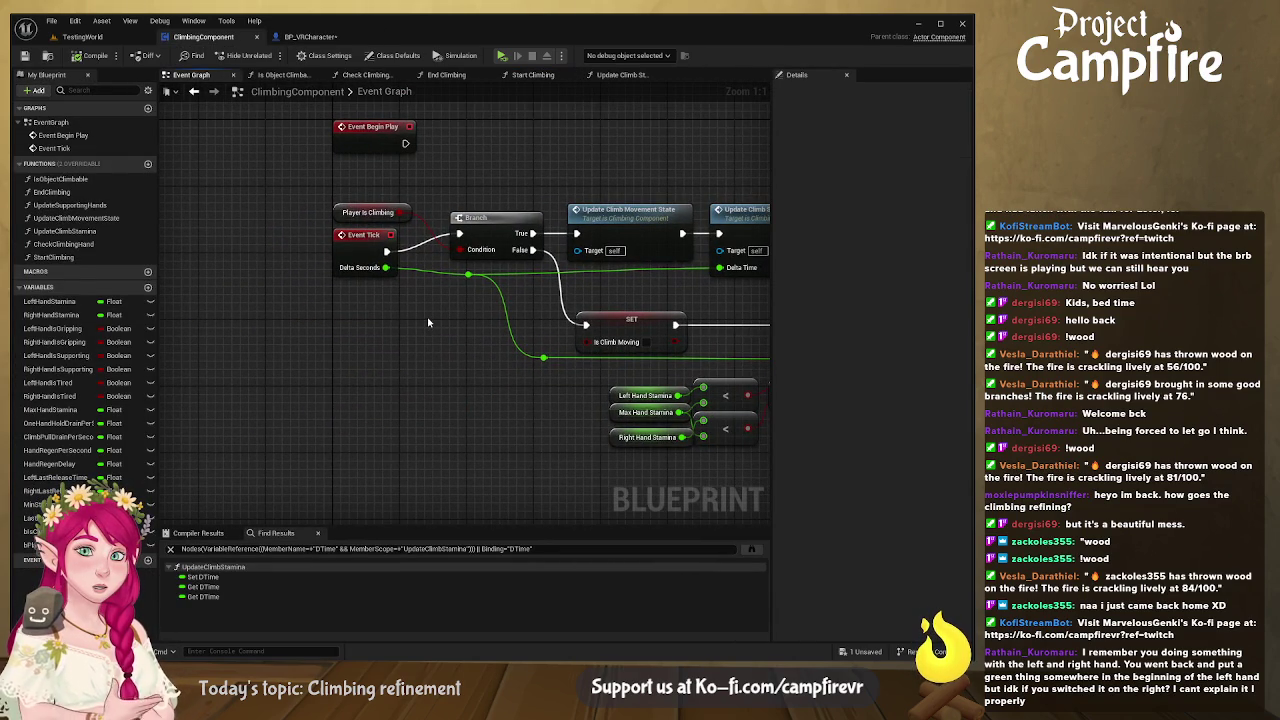
{"action": "mouse_move", "coordinate": [463, 333]}
{"action": "left_mouse_down"}
{"action": "mouse_move", "coordinate": [331, 320]}
{"action": "mouse_move", "coordinate": [213, 280]}
{"action": "mouse_move", "coordinate": [541, 303]}
{"action": "mouse_move", "coordinate": [335, 284]}
{"action": "left_mouse_up"}
{"action": "left_click", "coordinate": [625, 274]}
{"action": "double_click", "coordinate": [634, 279]}
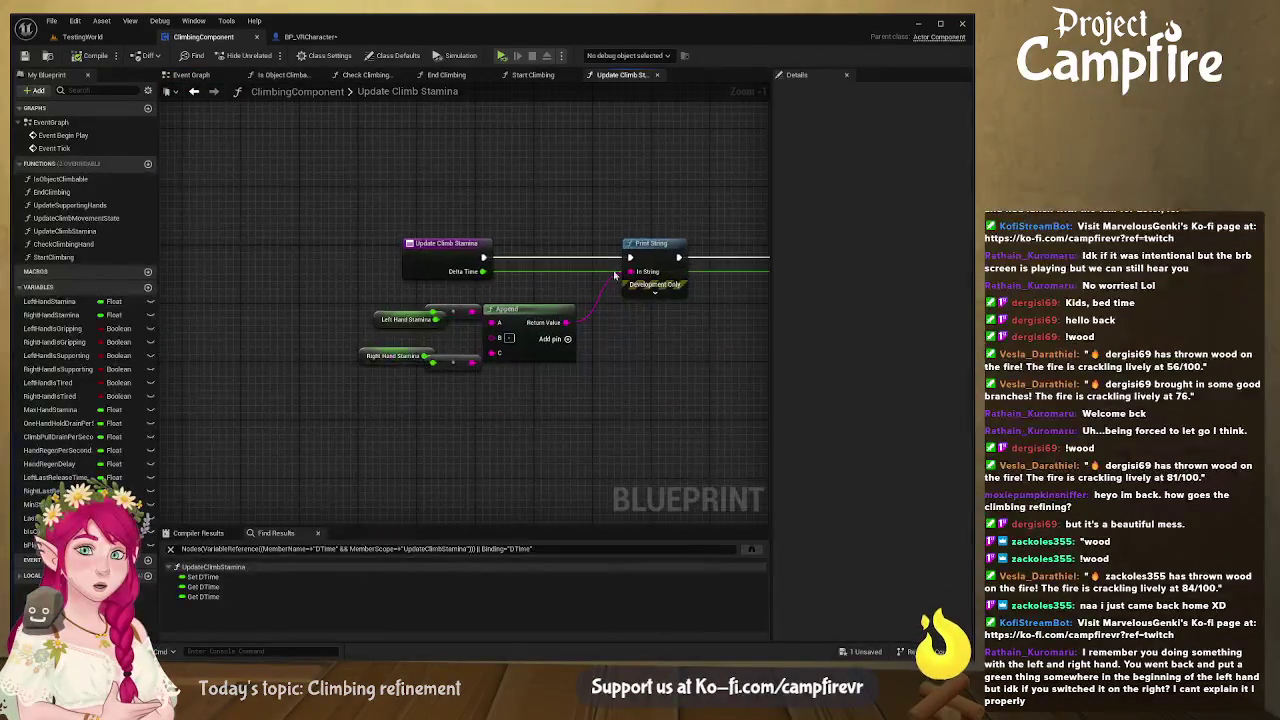
- Delete the Print String, Append and stamina getters, and wire the entry directly into SET DTime
{"action": "left_click_drag", "start_coordinate": [689, 224], "coordinate": [508, 218]}
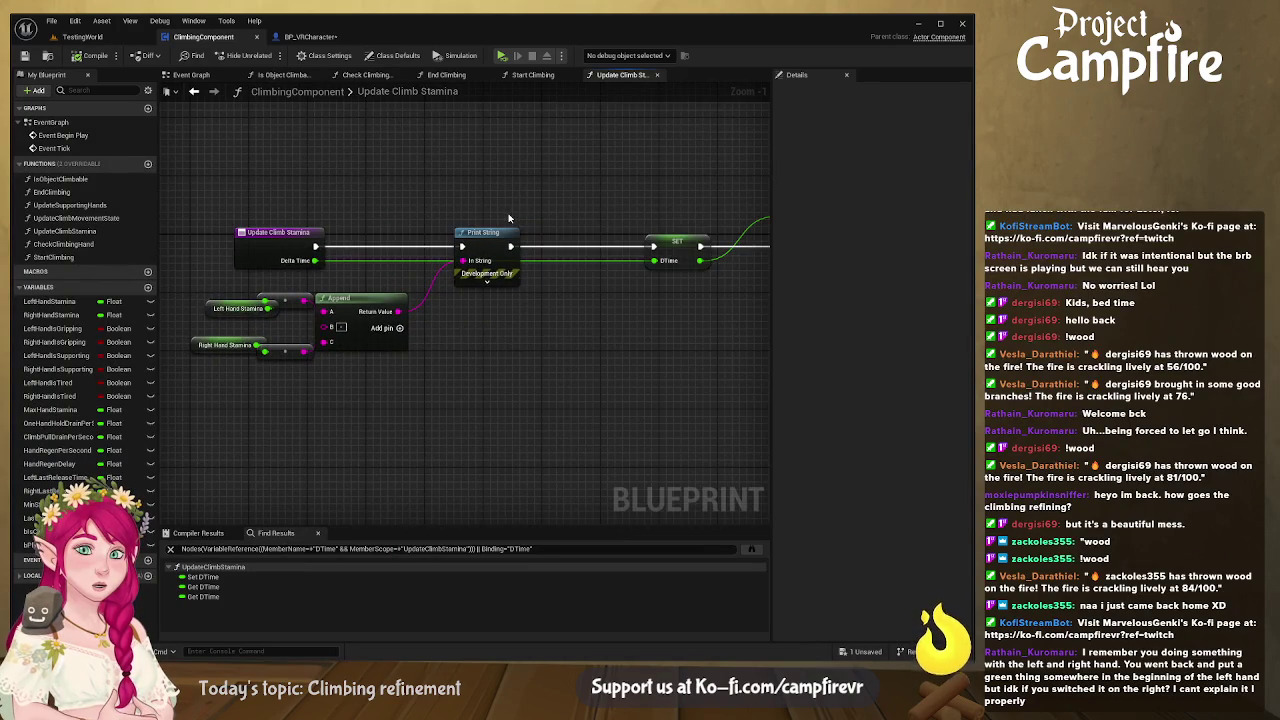
{"action": "left_click", "coordinate": [484, 233]}
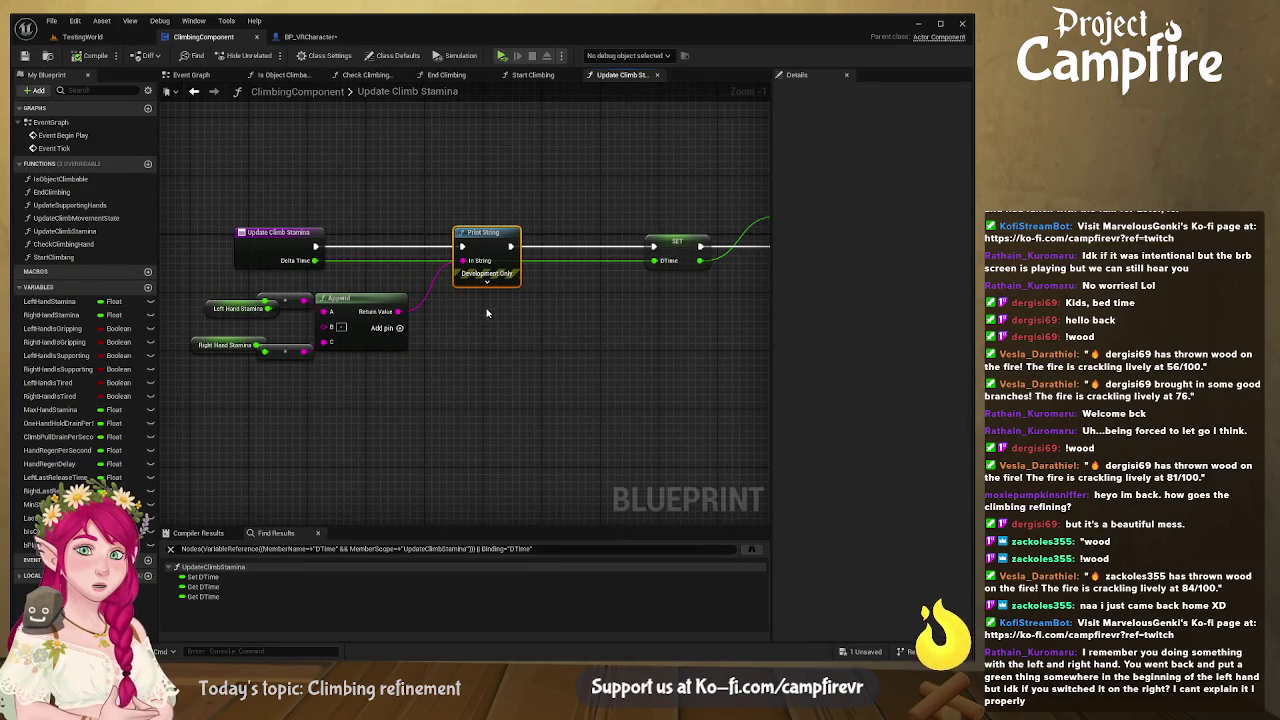
{"action": "mouse_move", "coordinate": [412, 382]}
{"action": "left_mouse_down"}
{"action": "mouse_move", "coordinate": [186, 295]}
{"action": "mouse_move", "coordinate": [184, 309]}
{"action": "left_mouse_up"}
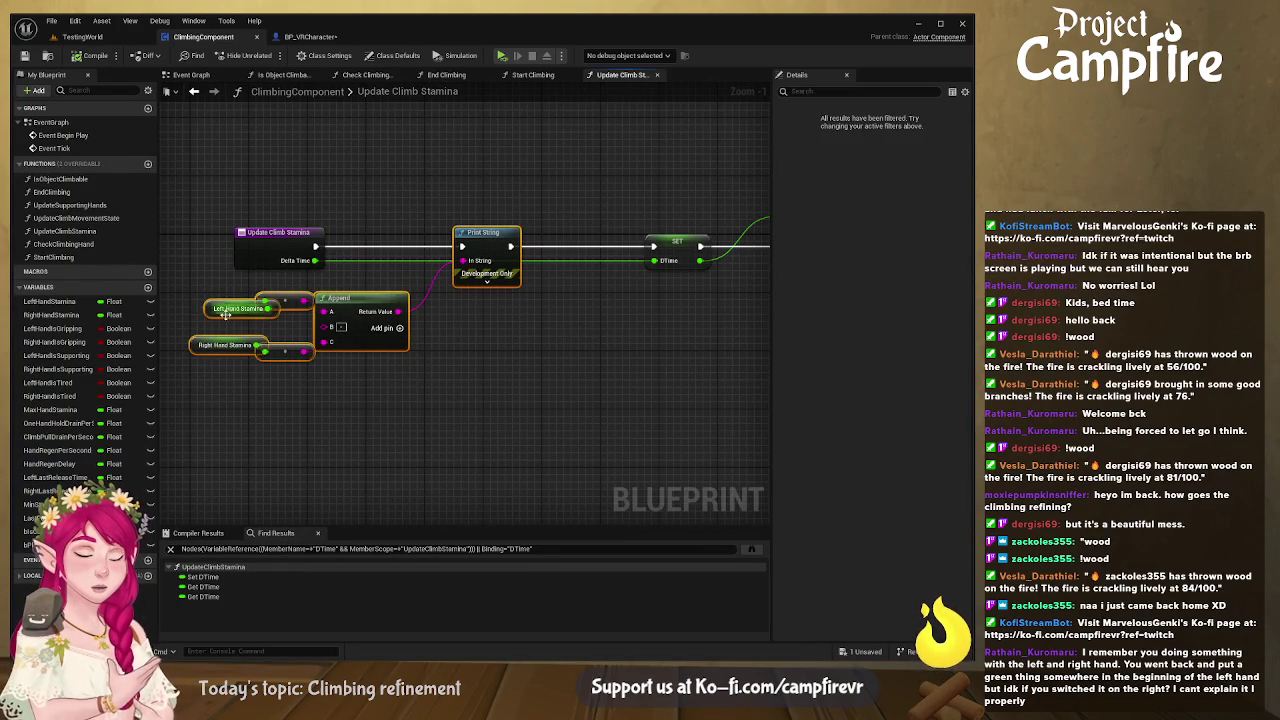
{"action": "key", "text": "Delete"}
{"action": "left_click_drag", "start_coordinate": [314, 246], "coordinate": [660, 251]}
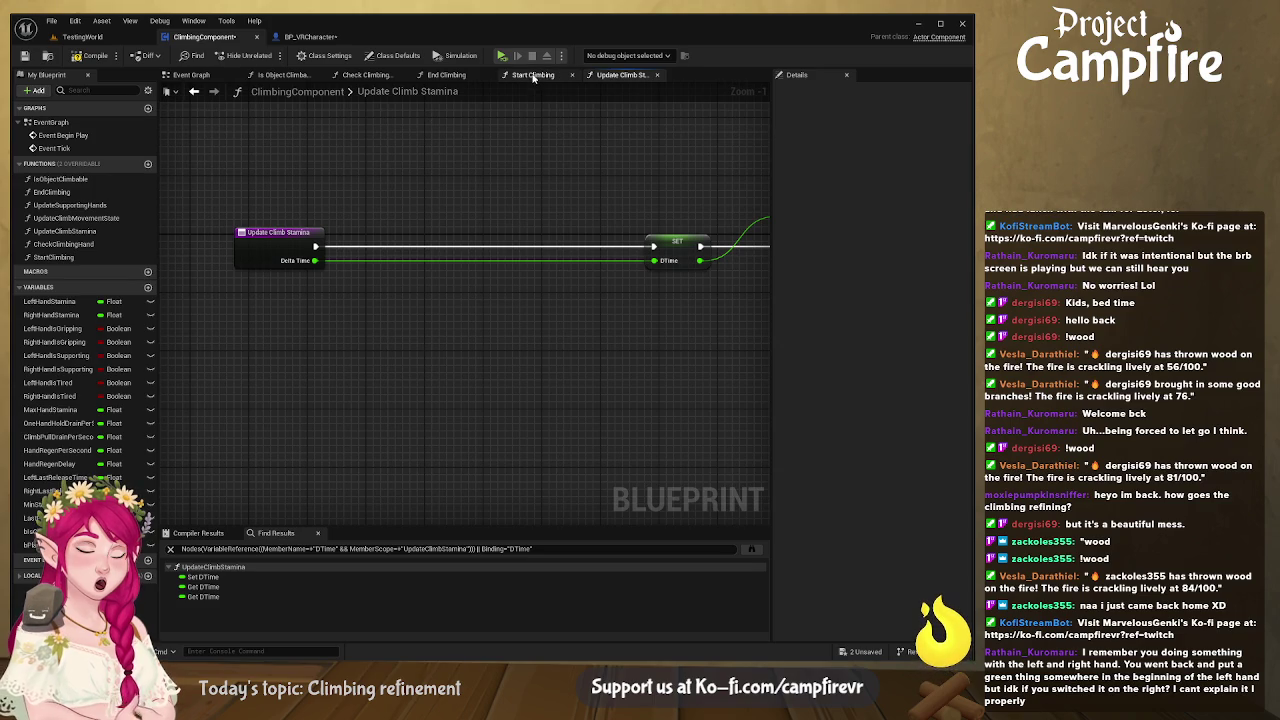
- Paste the stamina print nodes beside Update Climb Stamina in the event graph and connect them
{"action": "left_click", "coordinate": [190, 75]}
{"action": "scroll", "coordinate": [432, 240], "scroll_direction": "up", "scroll_amount": 3}
{"action": "left_click_drag", "start_coordinate": [432, 240], "coordinate": [534, 194]}
{"action": "key", "text": "ctrl+v"}
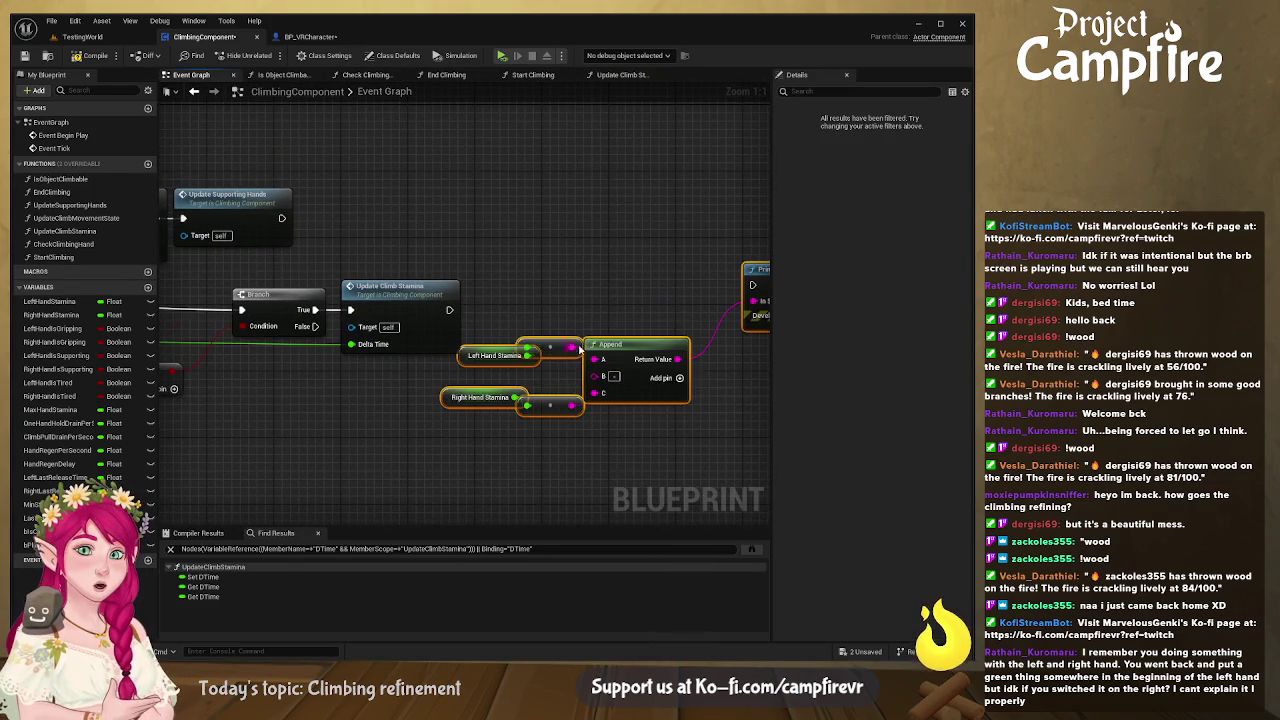
{"action": "left_click_drag", "start_coordinate": [654, 308], "coordinate": [559, 384]}
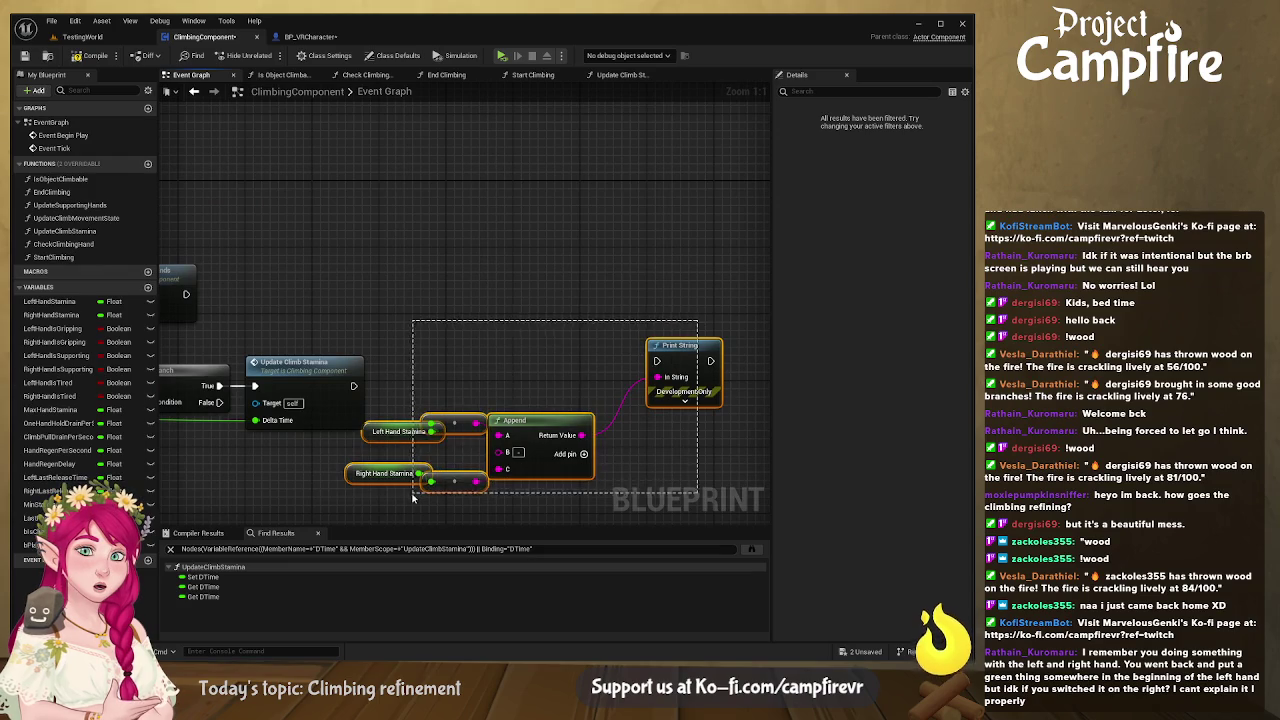
{"action": "left_click_drag", "start_coordinate": [655, 360], "coordinate": [521, 418]}
{"action": "left_click_drag", "start_coordinate": [353, 386], "coordinate": [524, 421]}
- Paste another stamina print, run it after Update Supporting Hands, and expand its advanced pins
{"action": "left_click_drag", "start_coordinate": [490, 361], "coordinate": [644, 354]}
{"action": "key", "text": "ctrl+v"}
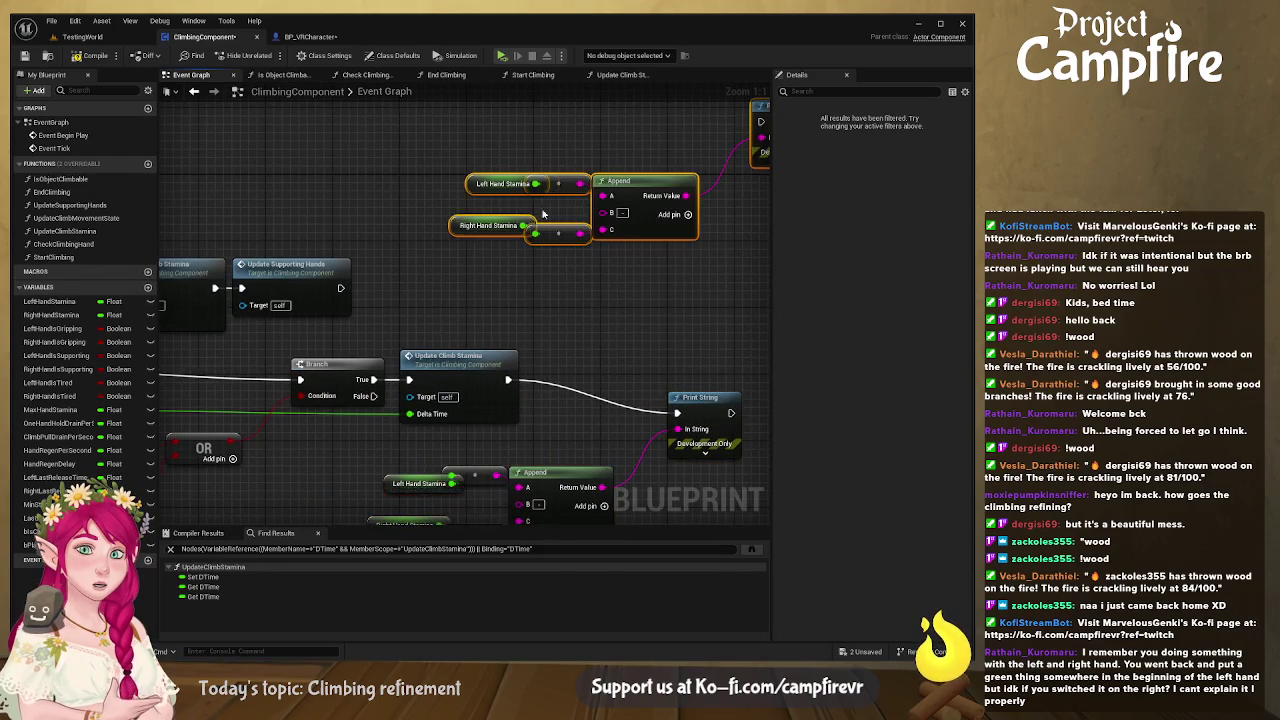
{"action": "left_click_drag", "start_coordinate": [544, 268], "coordinate": [399, 309]}
{"action": "left_click_drag", "start_coordinate": [497, 224], "coordinate": [481, 103]}
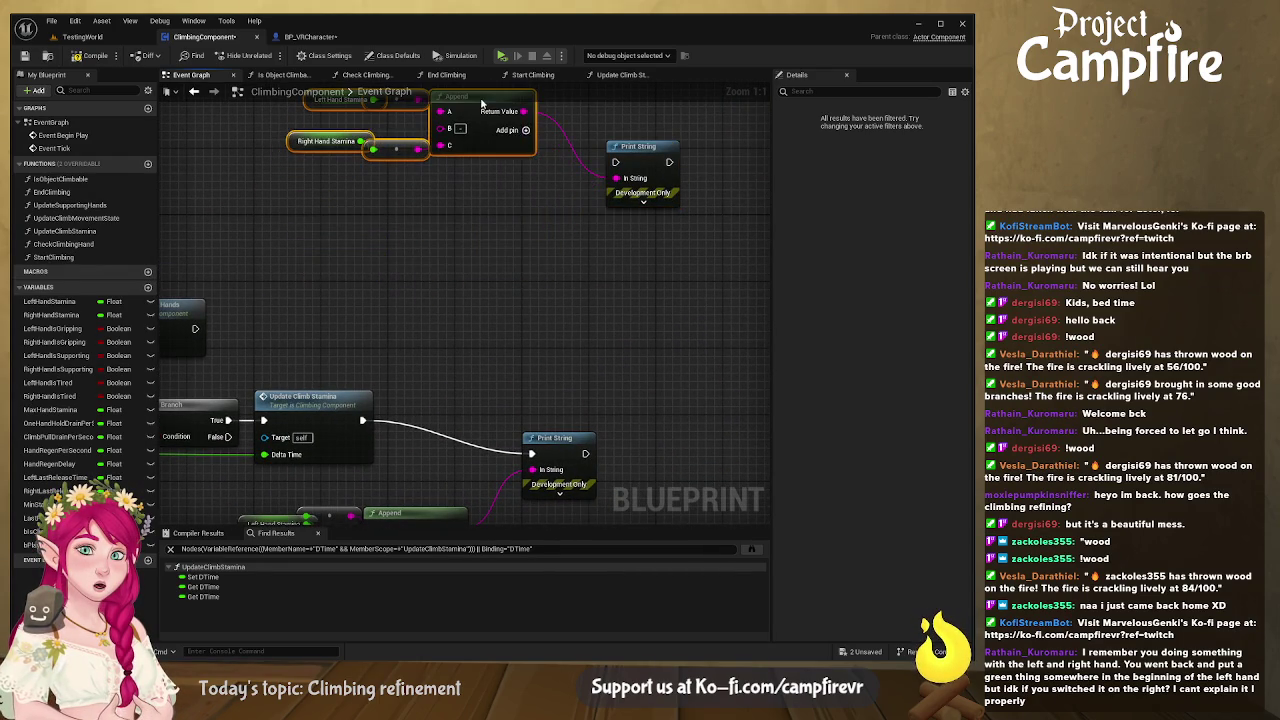
{"action": "mouse_move", "coordinate": [699, 141]}
{"action": "left_mouse_down"}
{"action": "mouse_move", "coordinate": [600, 349]}
{"action": "mouse_move", "coordinate": [300, 323]}
{"action": "mouse_move", "coordinate": [357, 343]}
{"action": "mouse_move", "coordinate": [785, 179]}
{"action": "mouse_move", "coordinate": [520, 284]}
{"action": "mouse_move", "coordinate": [656, 212]}
{"action": "left_mouse_up"}
{"action": "mouse_move", "coordinate": [419, 295]}
{"action": "left_mouse_down"}
{"action": "mouse_move", "coordinate": [590, 225]}
{"action": "mouse_move", "coordinate": [575, 203]}
{"action": "mouse_move", "coordinate": [593, 131]}
{"action": "left_mouse_up"}
{"action": "left_click", "coordinate": [612, 270]}
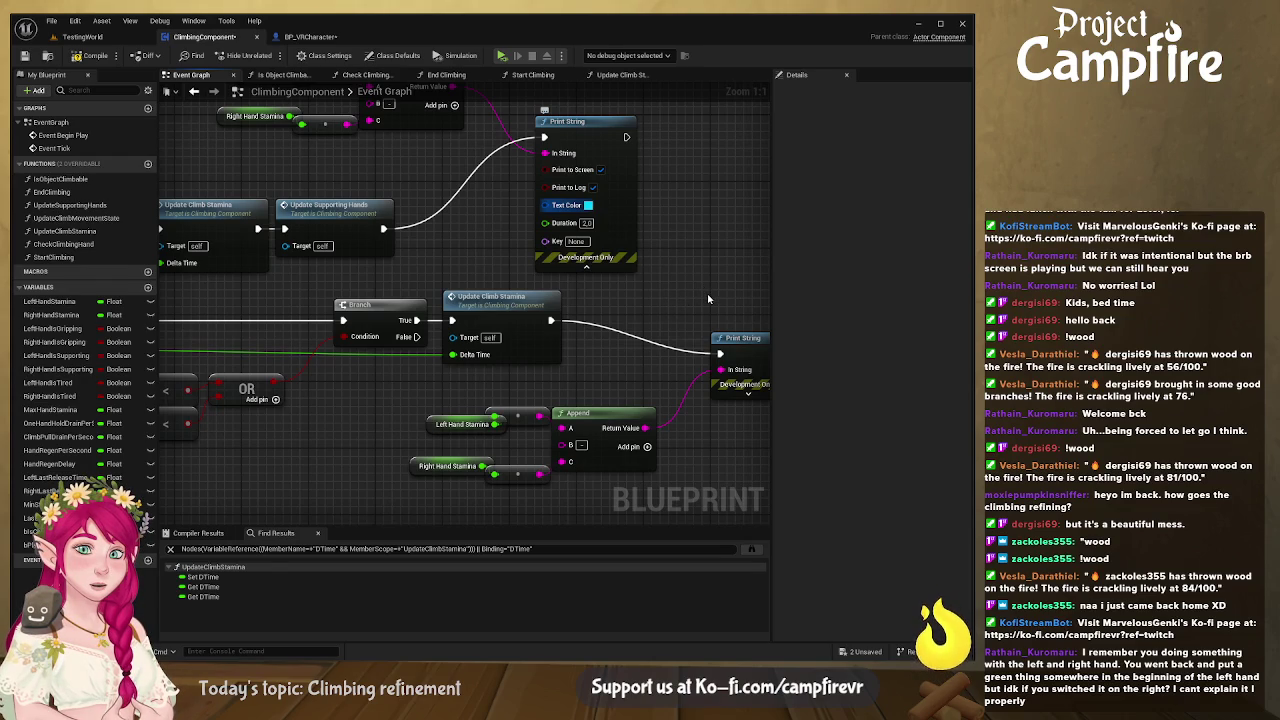
- Expand the lower Print String's advanced pins and review the OR and stamina comparison nodes
{"action": "left_click_drag", "start_coordinate": [656, 401], "coordinate": [514, 306]}
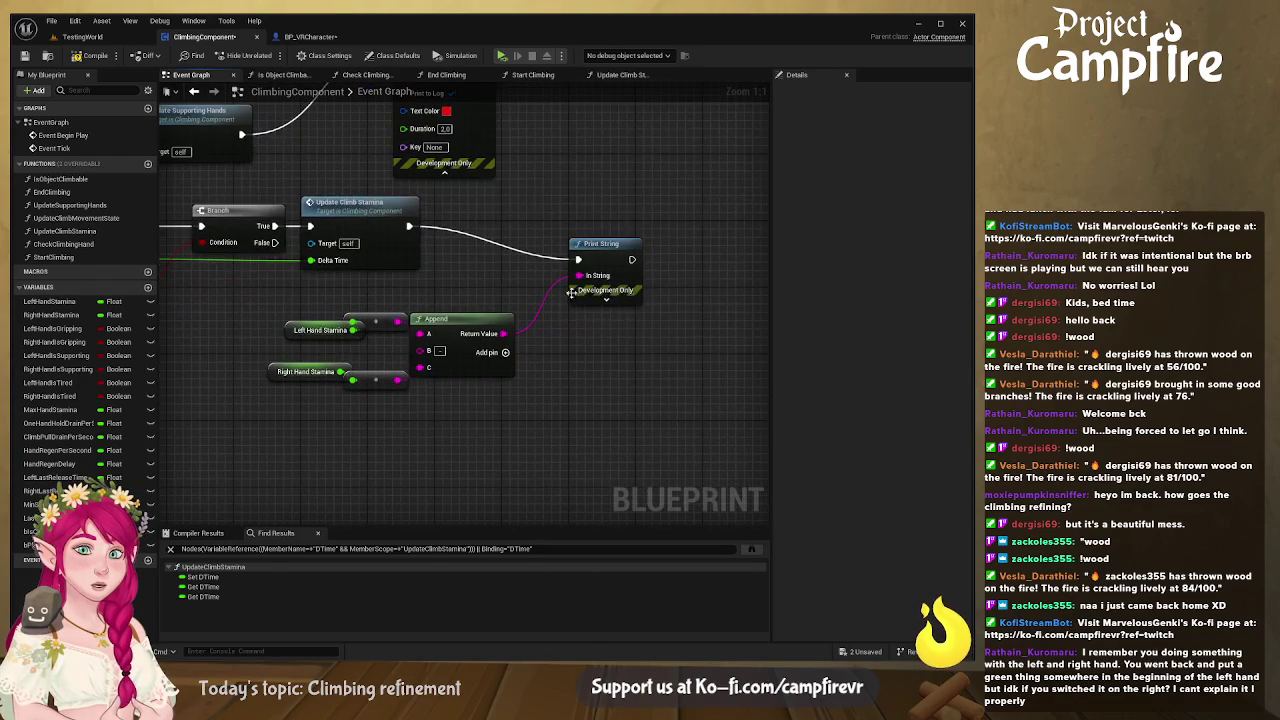
{"action": "left_click", "coordinate": [620, 389]}
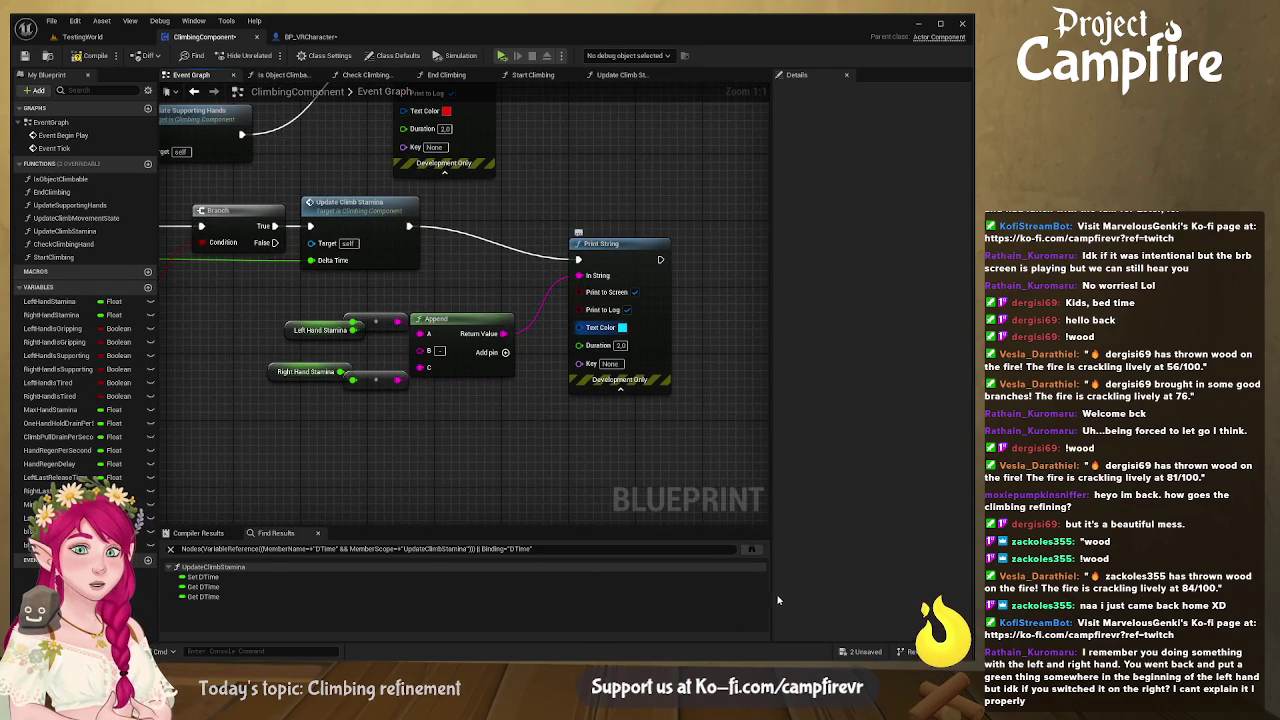
{"action": "left_click_drag", "start_coordinate": [501, 452], "coordinate": [712, 461]}
{"action": "left_click_drag", "start_coordinate": [376, 344], "coordinate": [537, 371]}
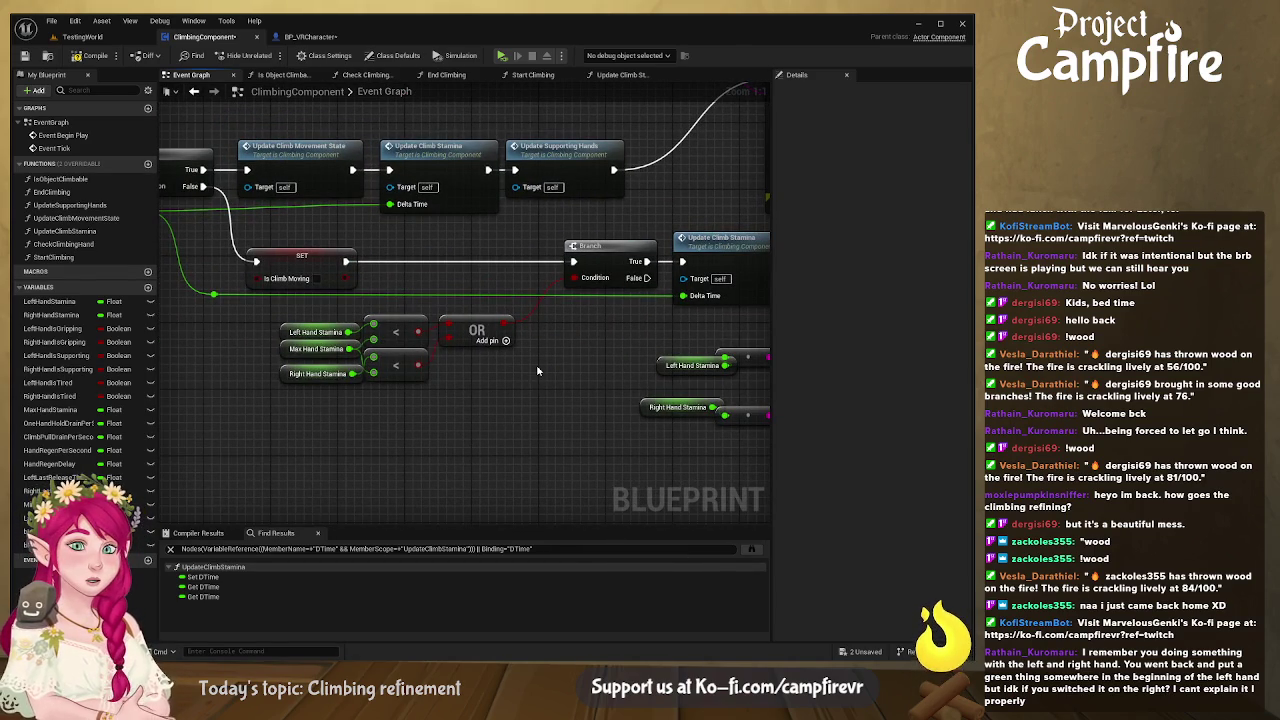
{"action": "mouse_move", "coordinate": [531, 371]}
{"action": "left_mouse_down"}
{"action": "mouse_move", "coordinate": [584, 400]}
{"action": "mouse_move", "coordinate": [580, 374]}
{"action": "mouse_move", "coordinate": [486, 405]}
{"action": "left_mouse_up"}
- Review Update Climb Movement State's Branch and >= check, then switch to the End Climbing graph
{"action": "double_click", "coordinate": [532, 277]}
{"action": "mouse_move", "coordinate": [551, 286]}
{"action": "left_mouse_down"}
{"action": "mouse_move", "coordinate": [600, 330]}
{"action": "mouse_move", "coordinate": [664, 358]}
{"action": "mouse_move", "coordinate": [514, 362]}
{"action": "left_mouse_up"}
{"action": "mouse_move", "coordinate": [730, 368]}
{"action": "left_mouse_down"}
{"action": "mouse_move", "coordinate": [393, 357]}
{"action": "mouse_move", "coordinate": [499, 357]}
{"action": "left_mouse_up"}
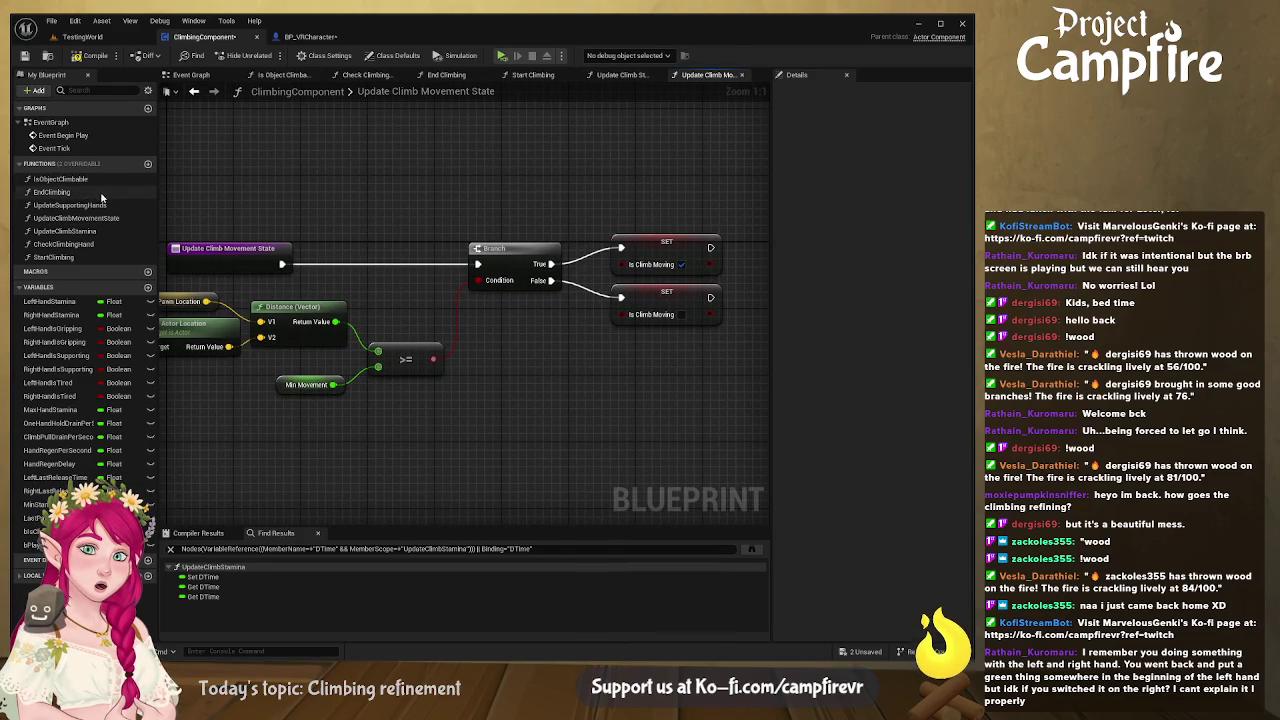
{"action": "double_click", "coordinate": [101, 195]}
{"action": "scroll", "coordinate": [426, 392], "scroll_direction": "up", "scroll_amount": 5}
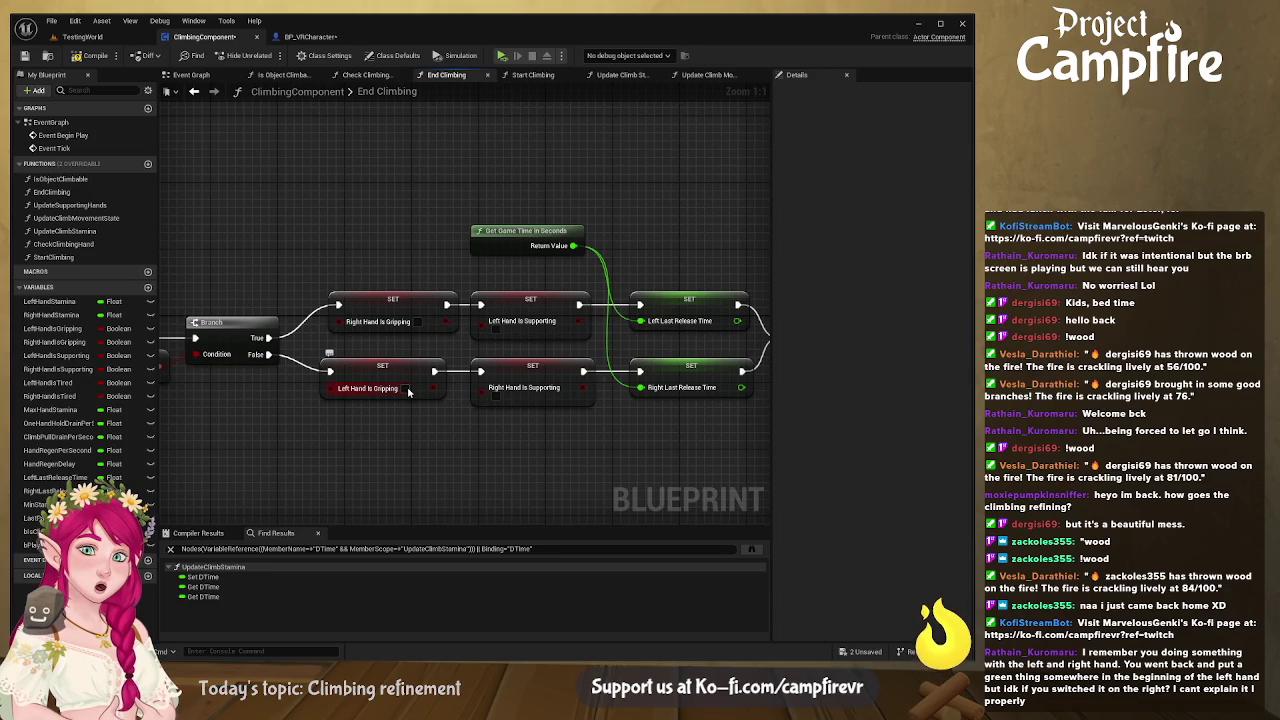
- Chain Left Hand Is Gripping into Left Hand Is Supporting, then onward to its release time
{"action": "mouse_move", "coordinate": [409, 407]}
{"action": "left_mouse_down"}
{"action": "mouse_move", "coordinate": [533, 368]}
{"action": "mouse_move", "coordinate": [531, 333]}
{"action": "mouse_move", "coordinate": [542, 366]}
{"action": "left_mouse_up"}
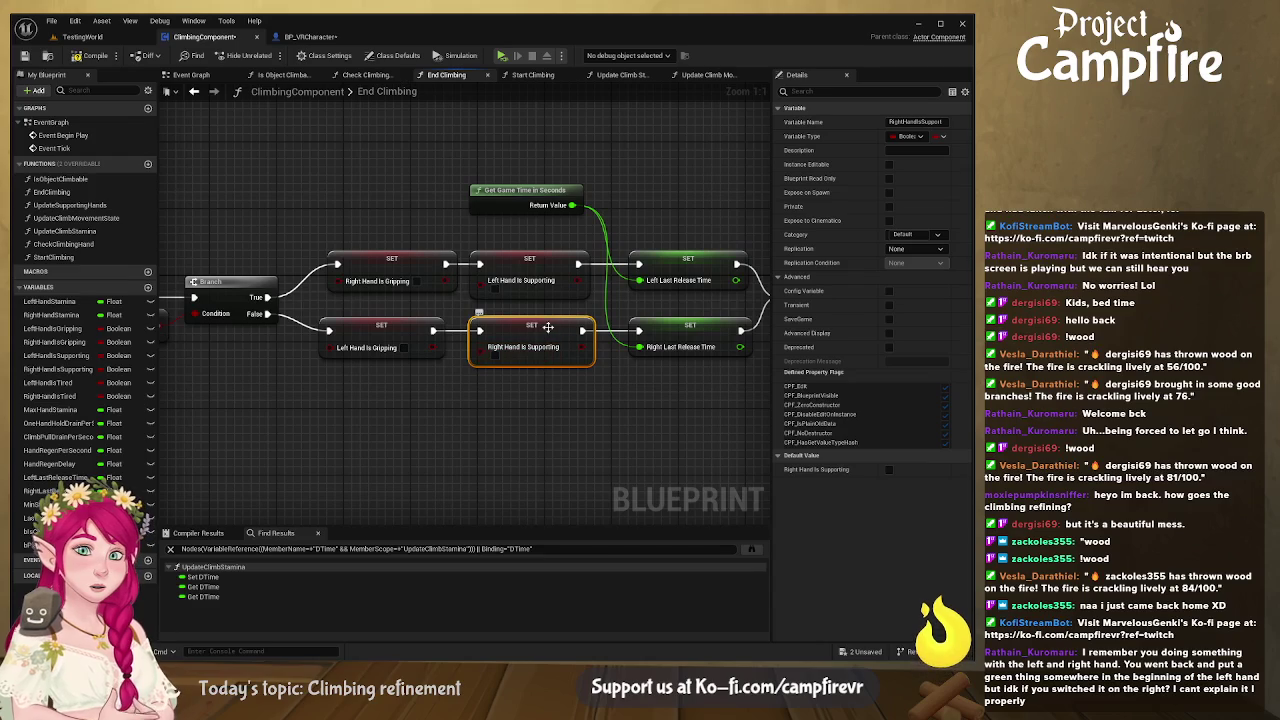
{"action": "mouse_move", "coordinate": [541, 330]}
{"action": "left_mouse_down"}
{"action": "mouse_move", "coordinate": [663, 320]}
{"action": "mouse_move", "coordinate": [495, 283]}
{"action": "left_mouse_up"}
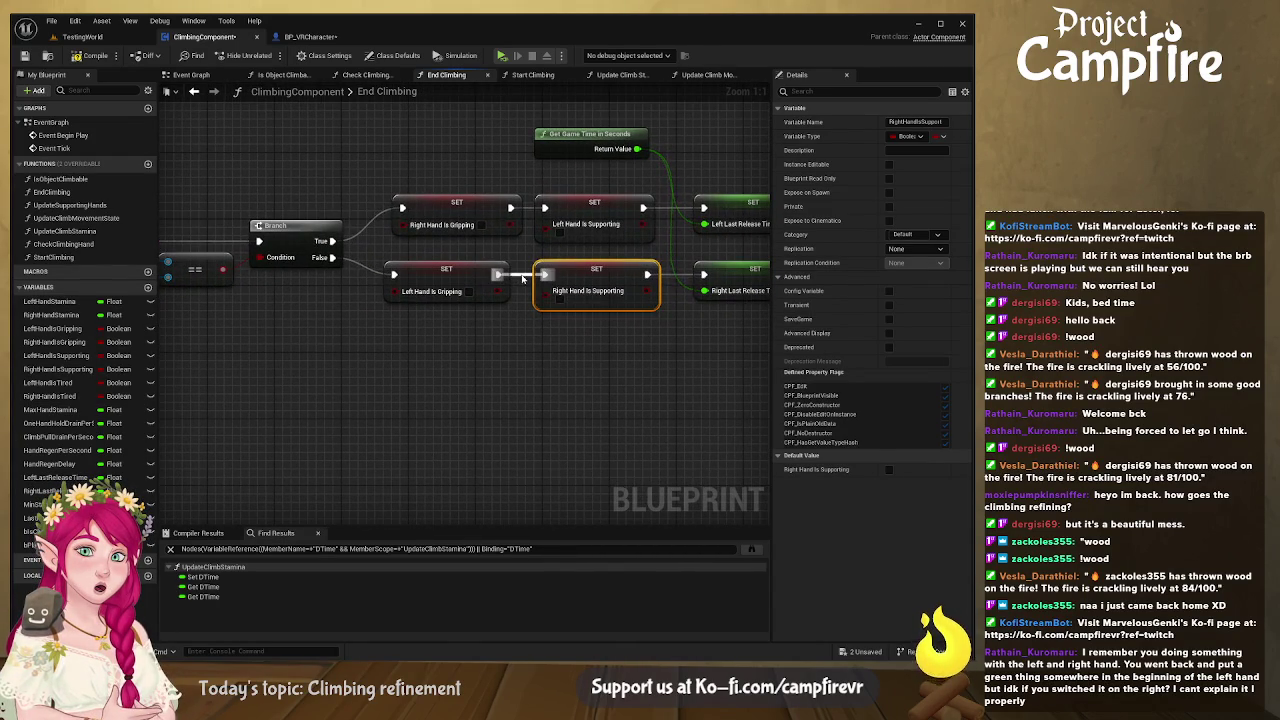
{"action": "left_click", "coordinate": [522, 278]}
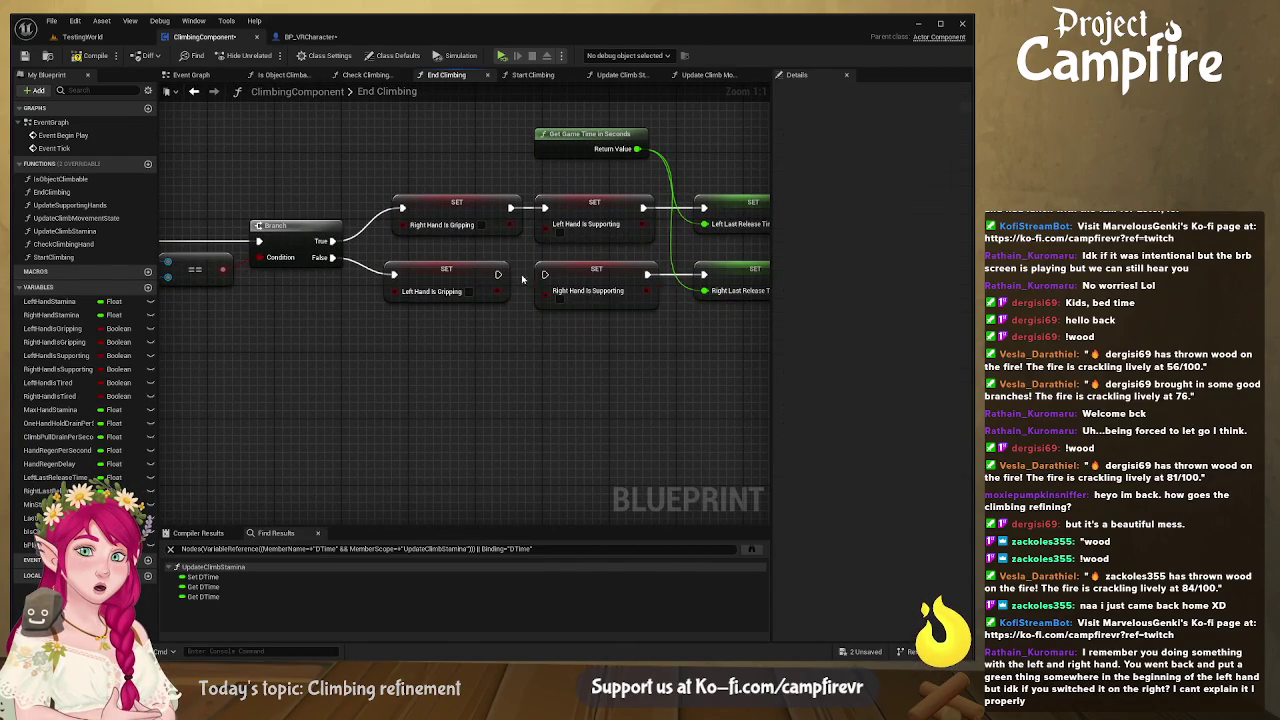
{"action": "left_click", "coordinate": [643, 207], "text": "alt"}
{"action": "left_click", "coordinate": [541, 210], "text": "alt"}
{"action": "left_click_drag", "start_coordinate": [630, 272], "coordinate": [622, 336]}
{"action": "left_click_drag", "start_coordinate": [618, 194], "coordinate": [615, 261]}
{"action": "left_click_drag", "start_coordinate": [498, 274], "coordinate": [543, 276]}
{"action": "left_click_drag", "start_coordinate": [643, 276], "coordinate": [695, 277]}
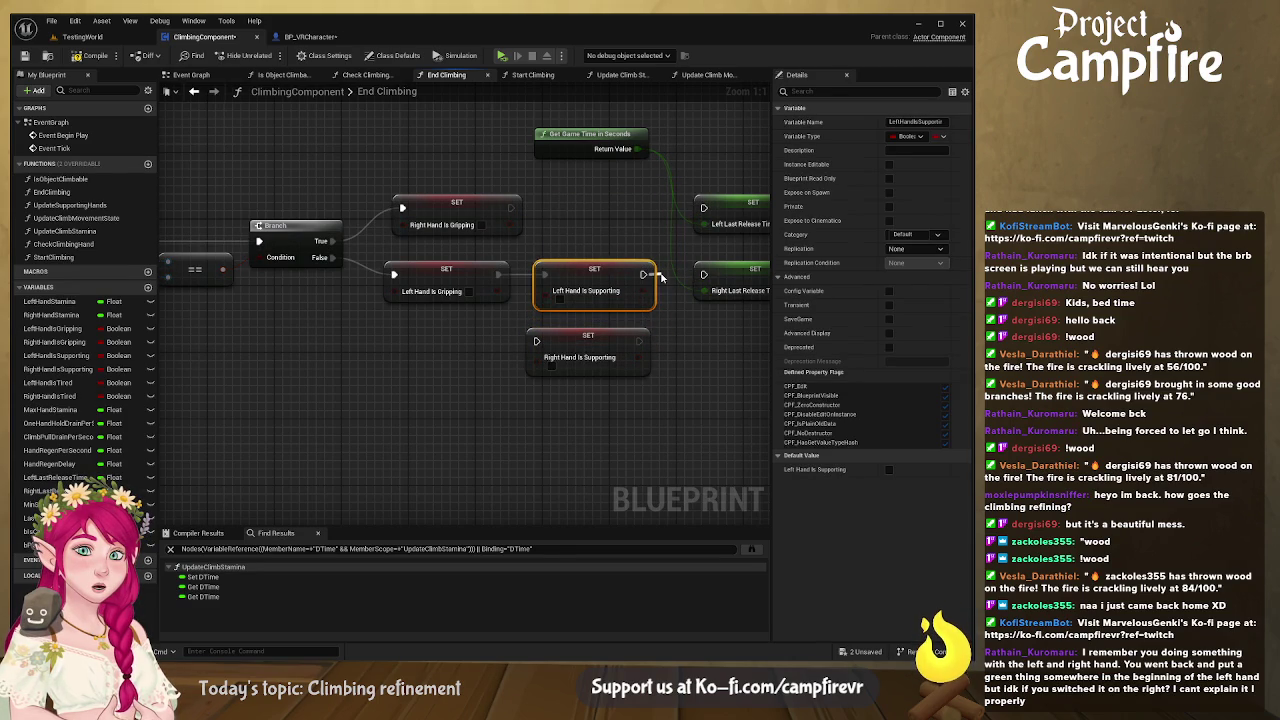
- Swap the Last Release Time nodes, chain the right hand's Gripping, Supporting and Release Time, then play-test
{"action": "mouse_move", "coordinate": [581, 345]}
{"action": "left_mouse_down"}
{"action": "mouse_move", "coordinate": [522, 341]}
{"action": "mouse_move", "coordinate": [562, 357]}
{"action": "left_mouse_up"}
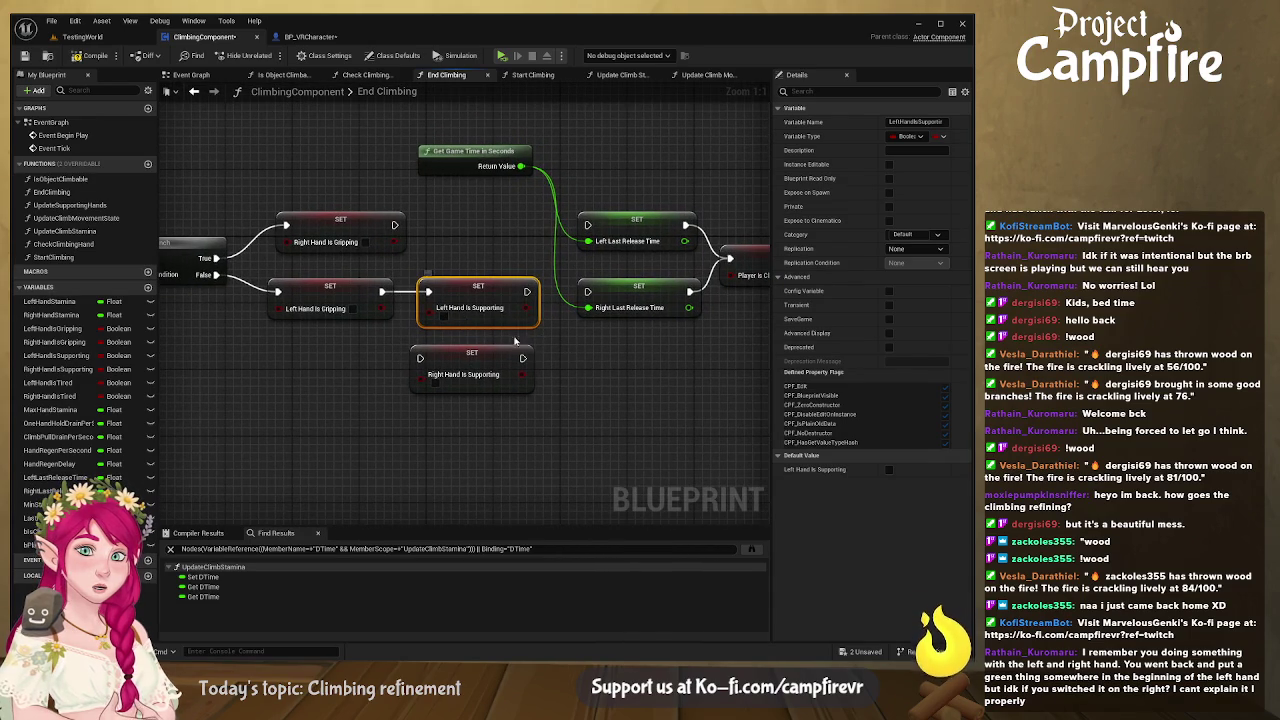
{"action": "mouse_move", "coordinate": [633, 298]}
{"action": "left_mouse_down"}
{"action": "mouse_move", "coordinate": [643, 185]}
{"action": "mouse_move", "coordinate": [648, 297]}
{"action": "left_mouse_up"}
{"action": "left_click_drag", "start_coordinate": [671, 168], "coordinate": [660, 228]}
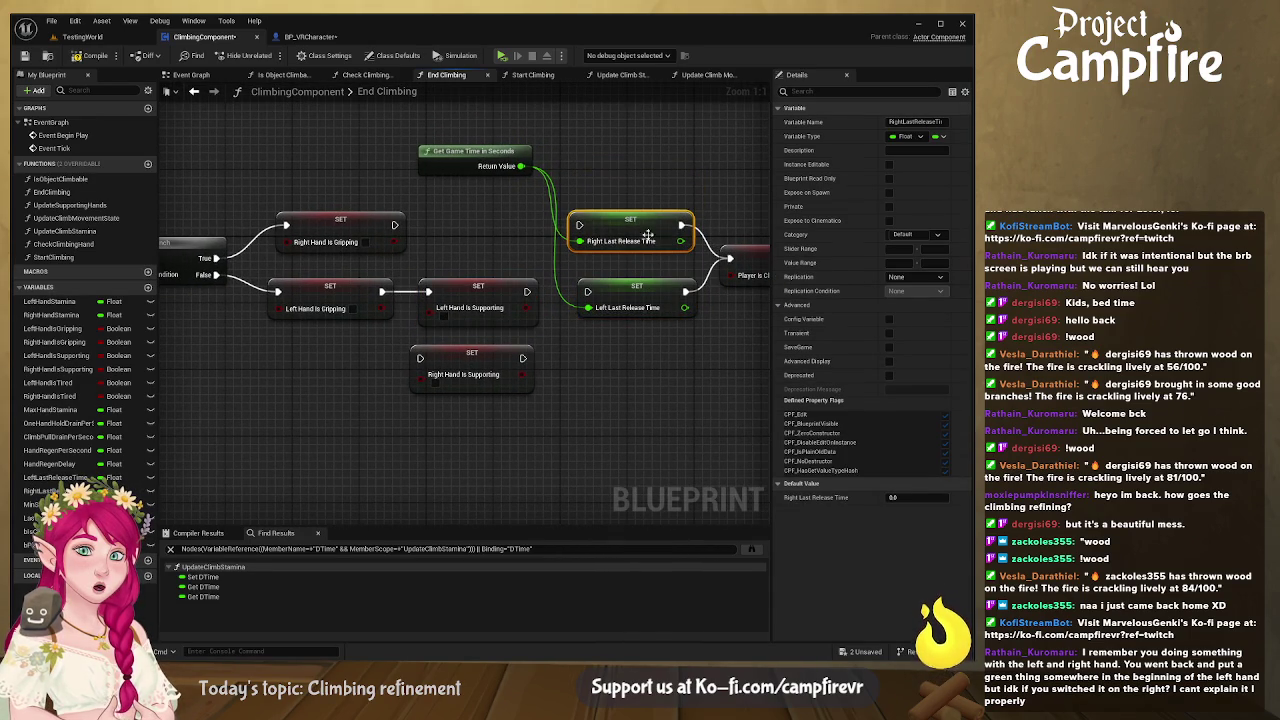
{"action": "left_click_drag", "start_coordinate": [490, 356], "coordinate": [480, 225]}
{"action": "left_click_drag", "start_coordinate": [397, 227], "coordinate": [437, 225]}
{"action": "left_click_drag", "start_coordinate": [540, 225], "coordinate": [579, 225]}
{"action": "left_click_drag", "start_coordinate": [526, 291], "coordinate": [588, 291]}
{"action": "left_click_drag", "start_coordinate": [504, 355], "coordinate": [597, 357]}
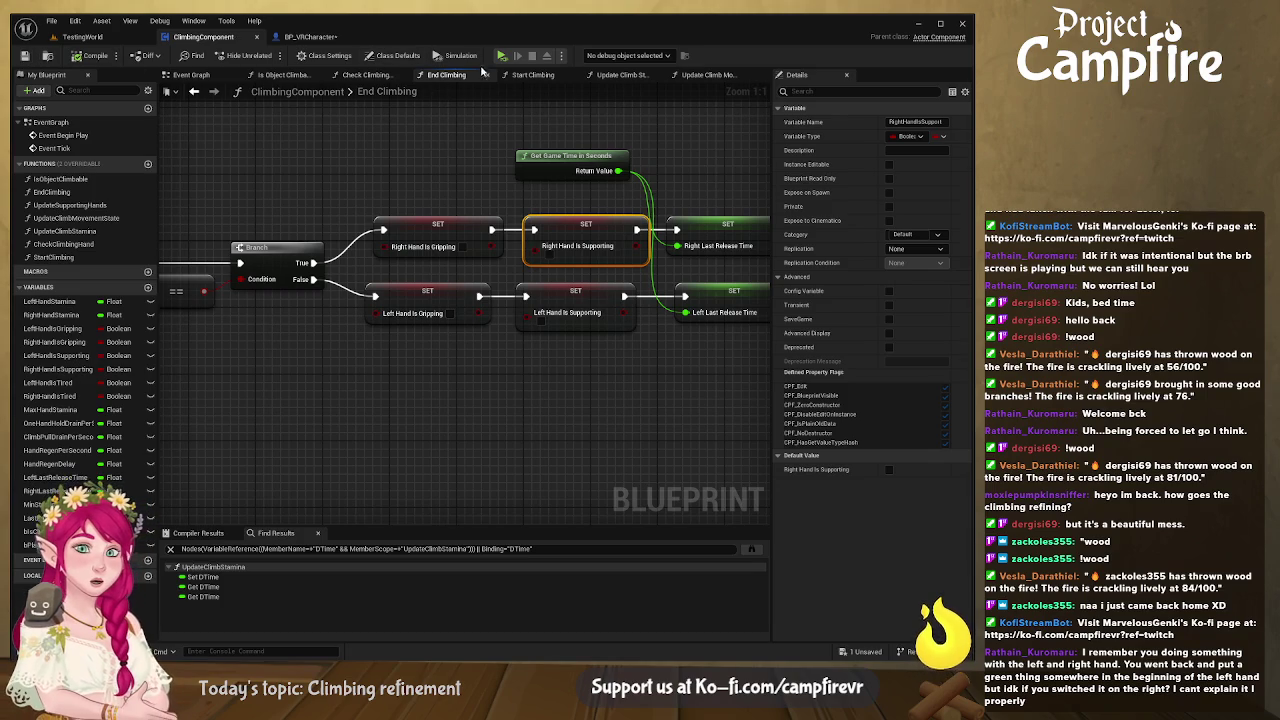
{"action": "left_click", "coordinate": [505, 56]}
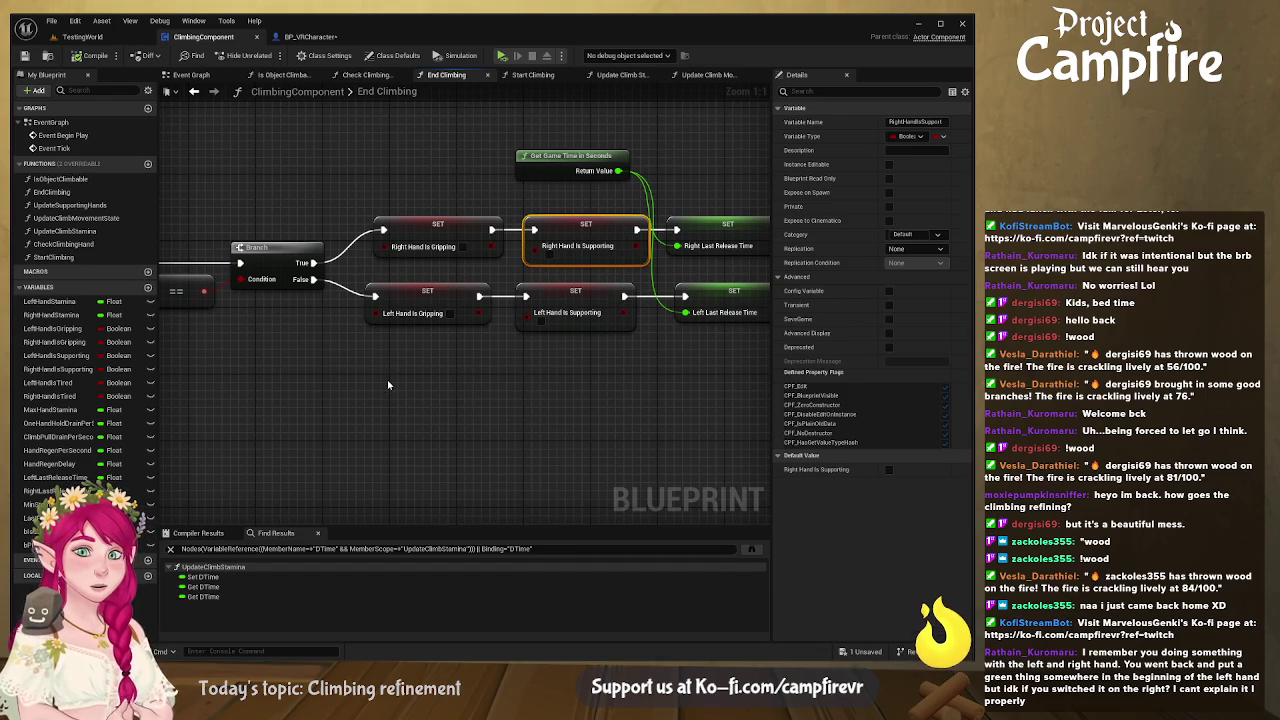
{"action": "mouse_move", "coordinate": [400, 381]}
{"action": "left_mouse_down"}
{"action": "mouse_move", "coordinate": [614, 429]}
{"action": "mouse_move", "coordinate": [563, 423]}
{"action": "left_mouse_up"}
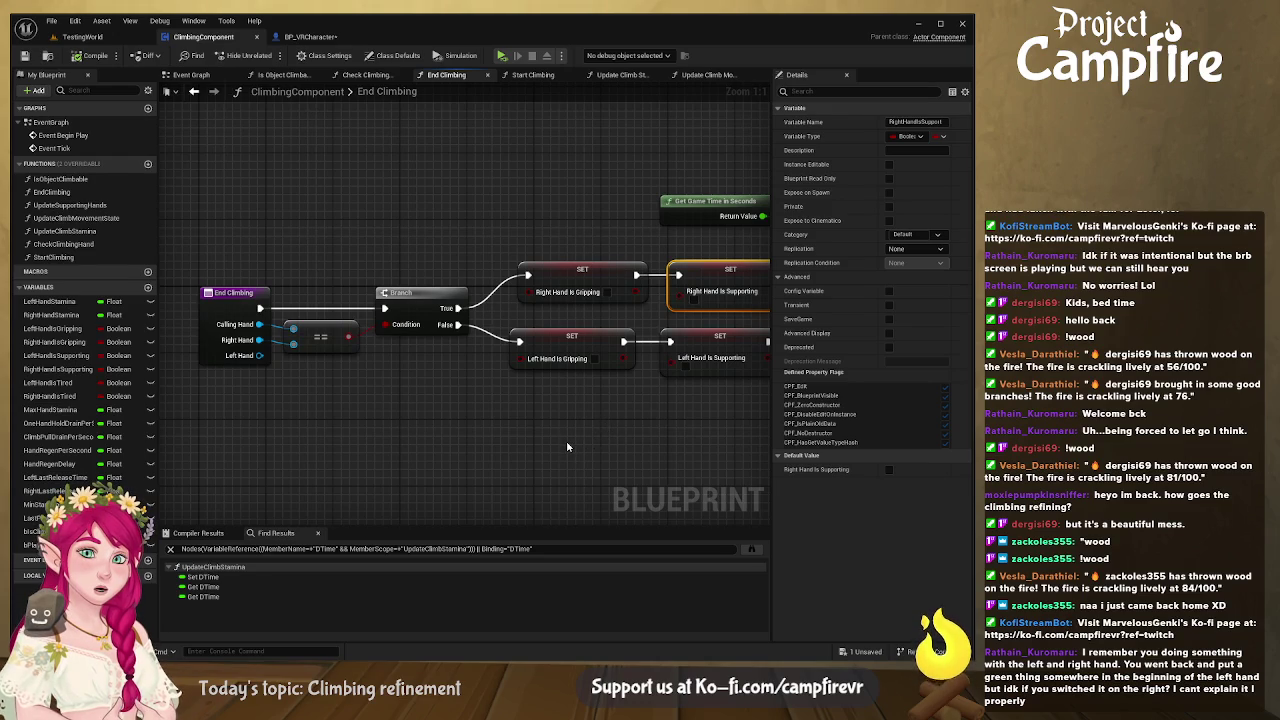
{"action": "left_click_drag", "start_coordinate": [567, 447], "coordinate": [567, 440]}
{"action": "left_click_drag", "start_coordinate": [271, 351], "coordinate": [368, 398]}
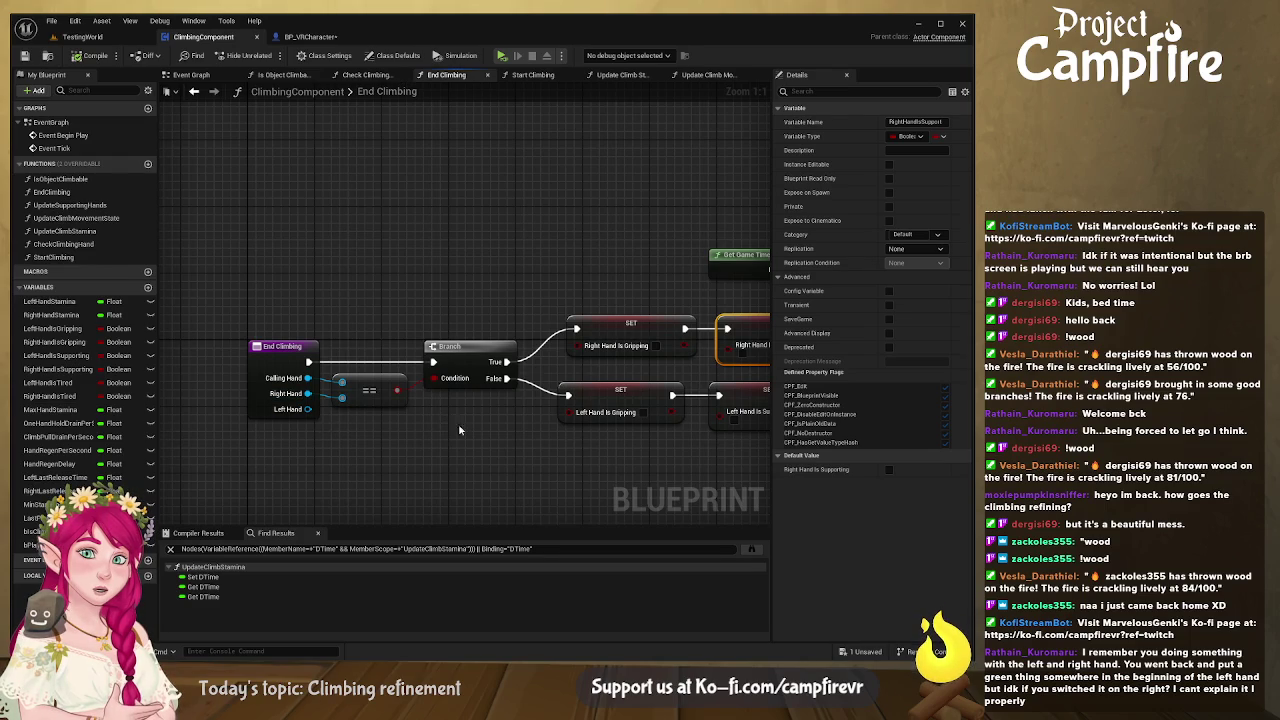
{"action": "left_click_drag", "start_coordinate": [582, 373], "coordinate": [382, 354]}
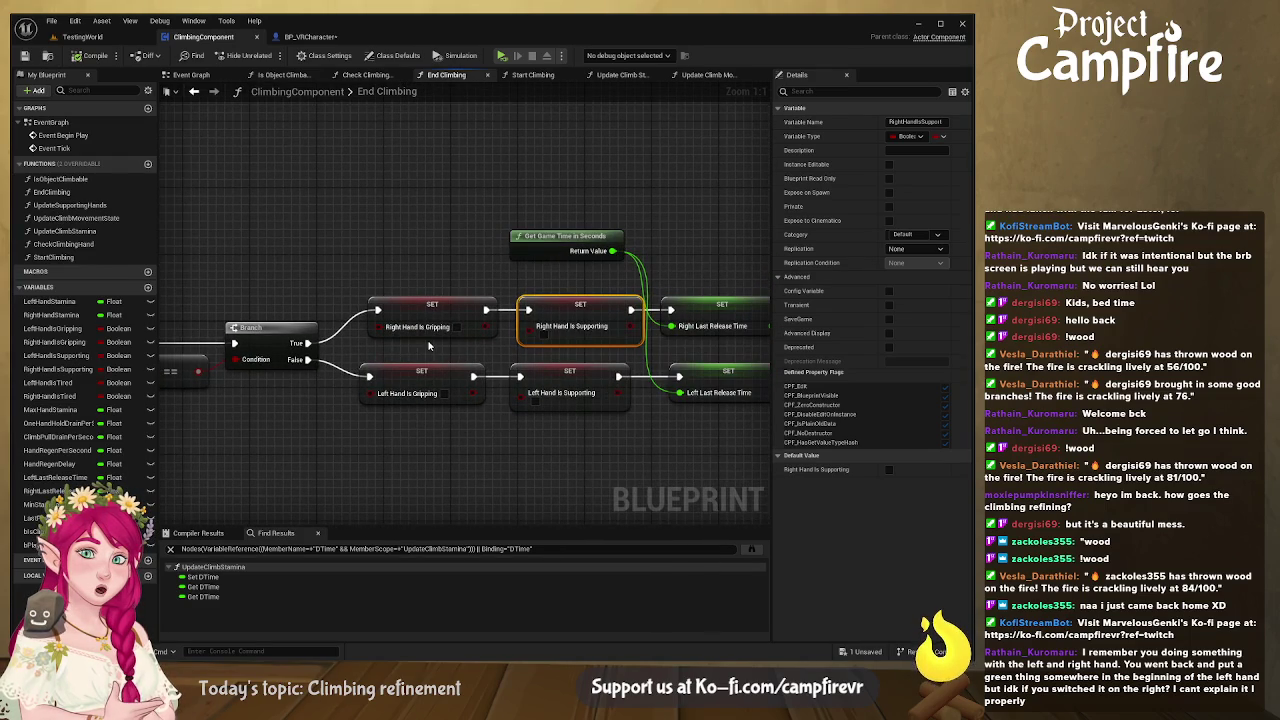
{"action": "left_click_drag", "start_coordinate": [593, 327], "coordinate": [444, 347]}
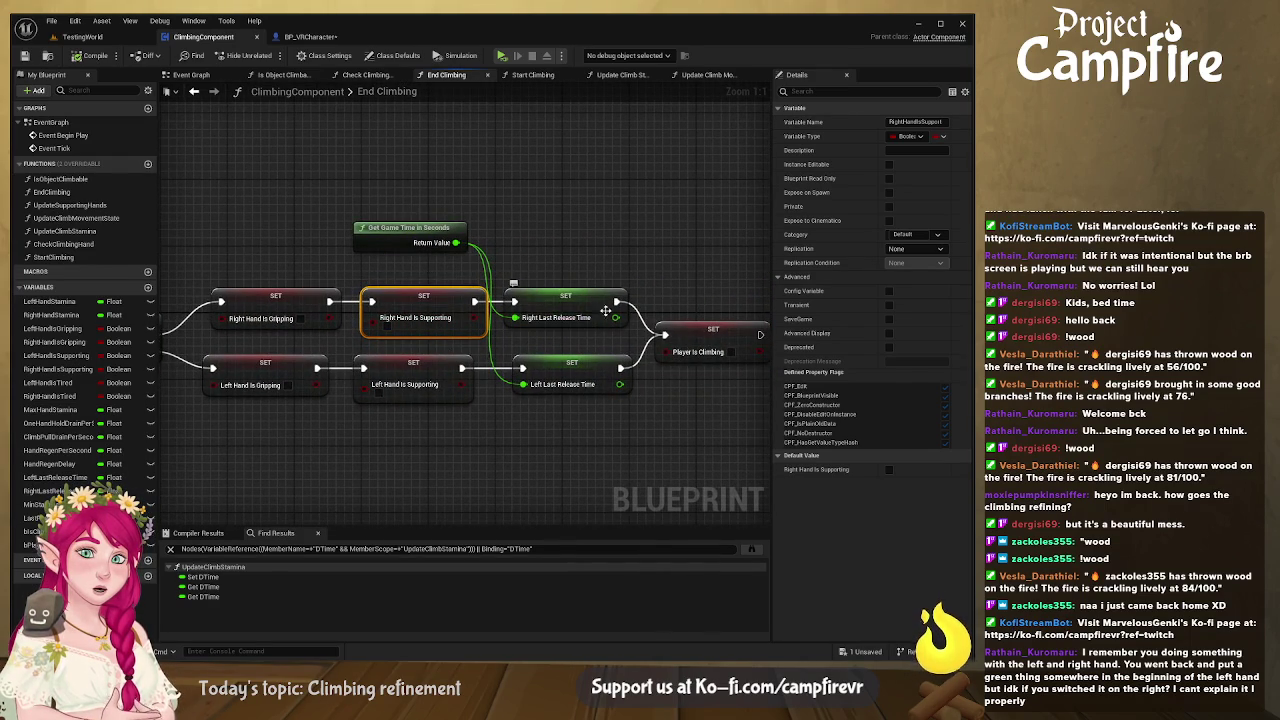
{"action": "left_click_drag", "start_coordinate": [280, 410], "coordinate": [435, 354]}
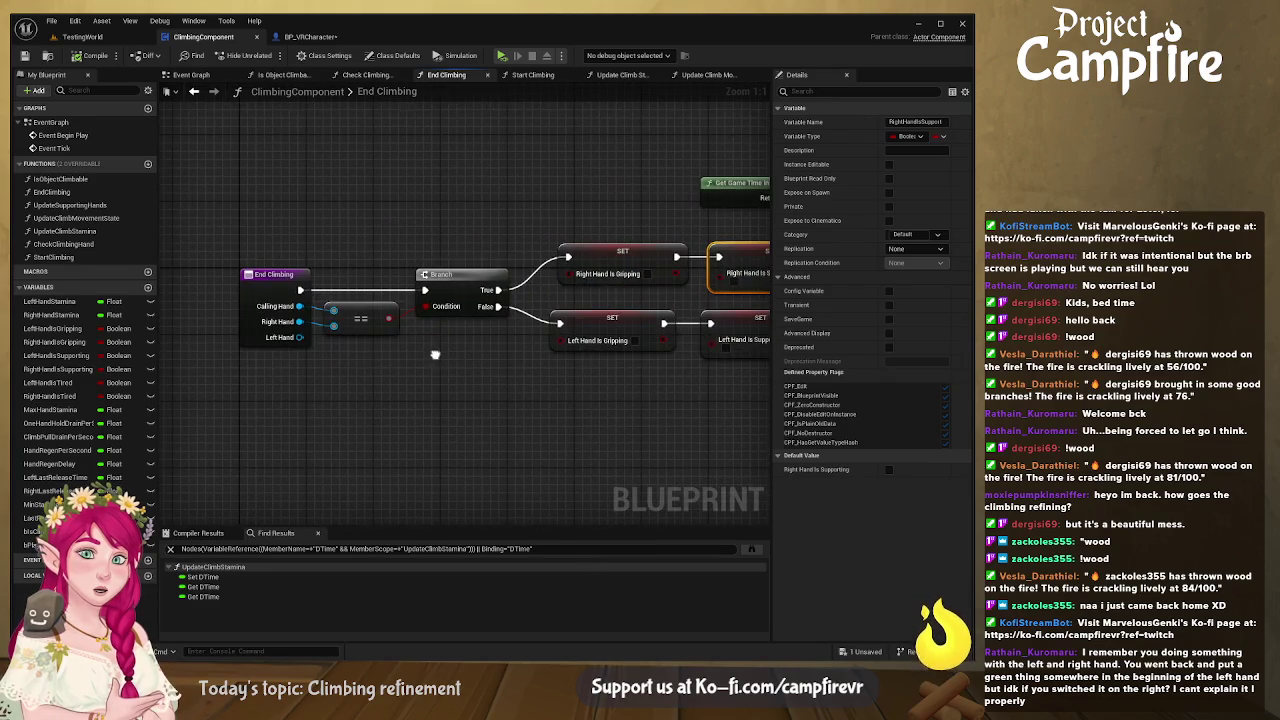
{"action": "left_click_drag", "start_coordinate": [338, 355], "coordinate": [419, 364]}
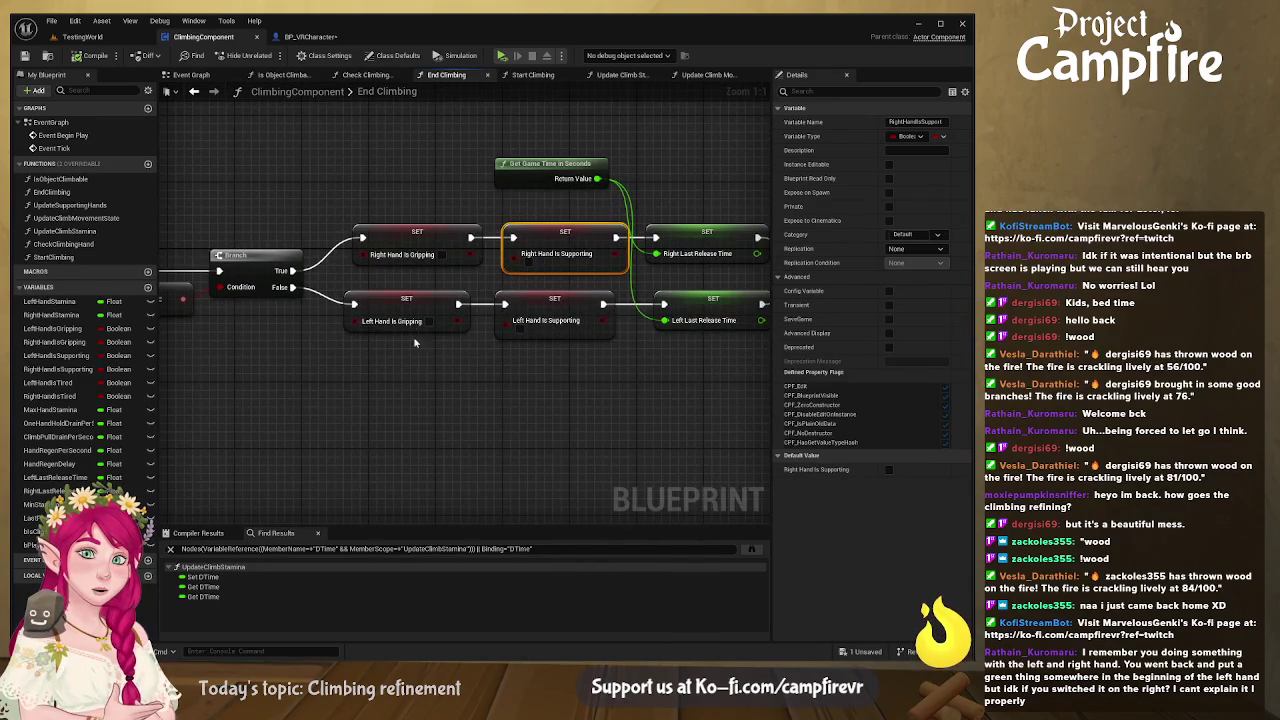
{"action": "left_click_drag", "start_coordinate": [594, 360], "coordinate": [415, 392]}
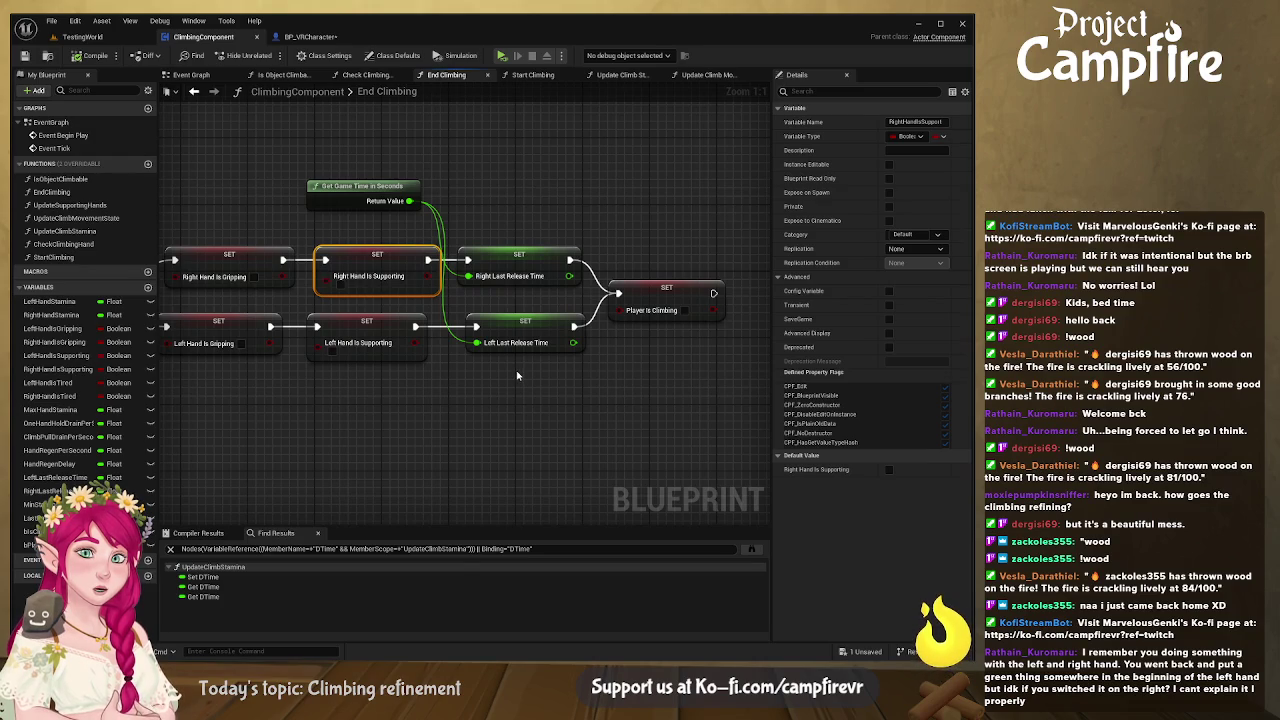
{"action": "left_click_drag", "start_coordinate": [421, 370], "coordinate": [561, 352]}
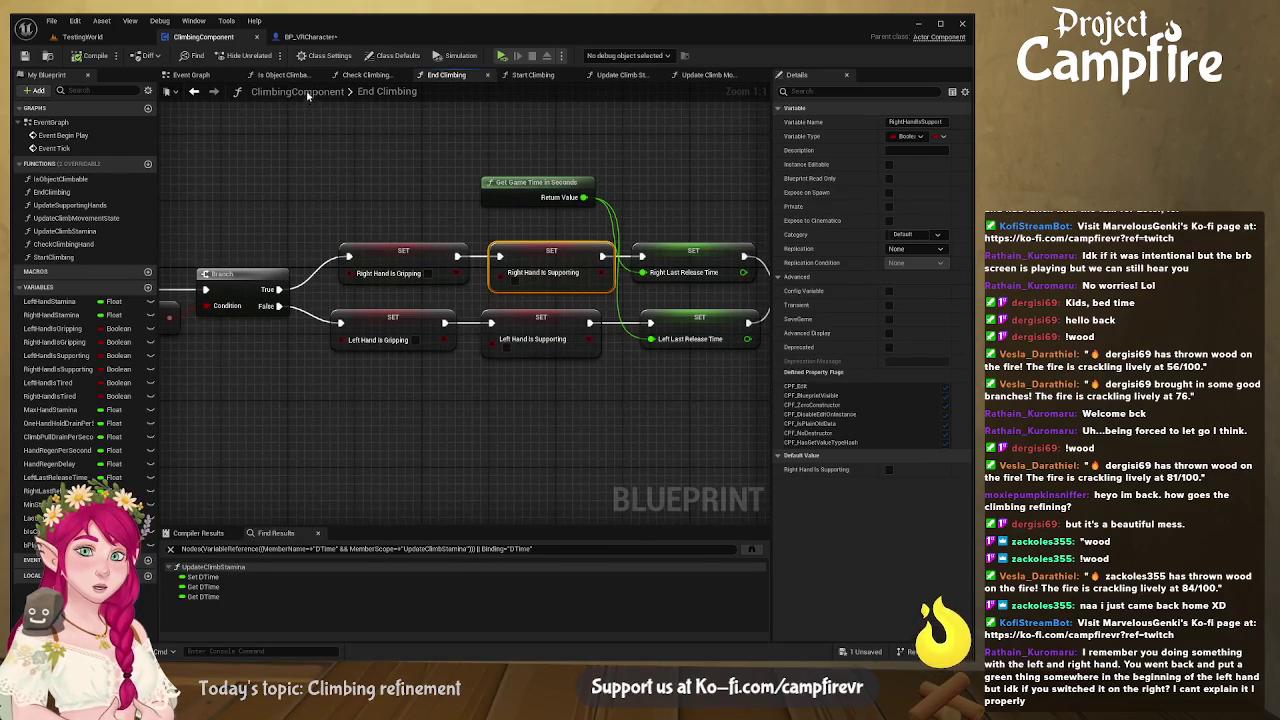
- Open Update Supporting Hands and review its Branch and AND gripping checks
{"action": "double_click", "coordinate": [112, 207]}
{"action": "scroll", "coordinate": [294, 289], "scroll_direction": "up", "scroll_amount": 5}
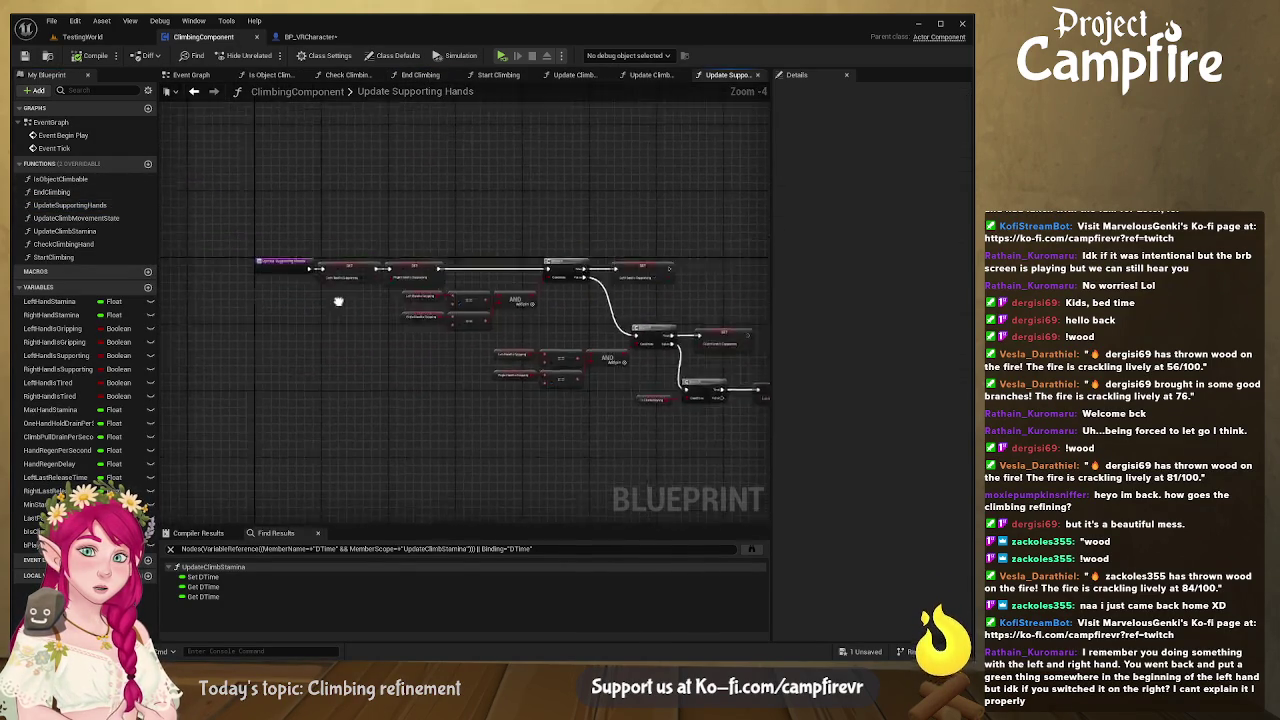
{"action": "left_click_drag", "start_coordinate": [474, 318], "coordinate": [184, 192]}
{"action": "left_click_drag", "start_coordinate": [533, 183], "coordinate": [441, 139]}
{"action": "left_click_drag", "start_coordinate": [446, 205], "coordinate": [427, 211]}
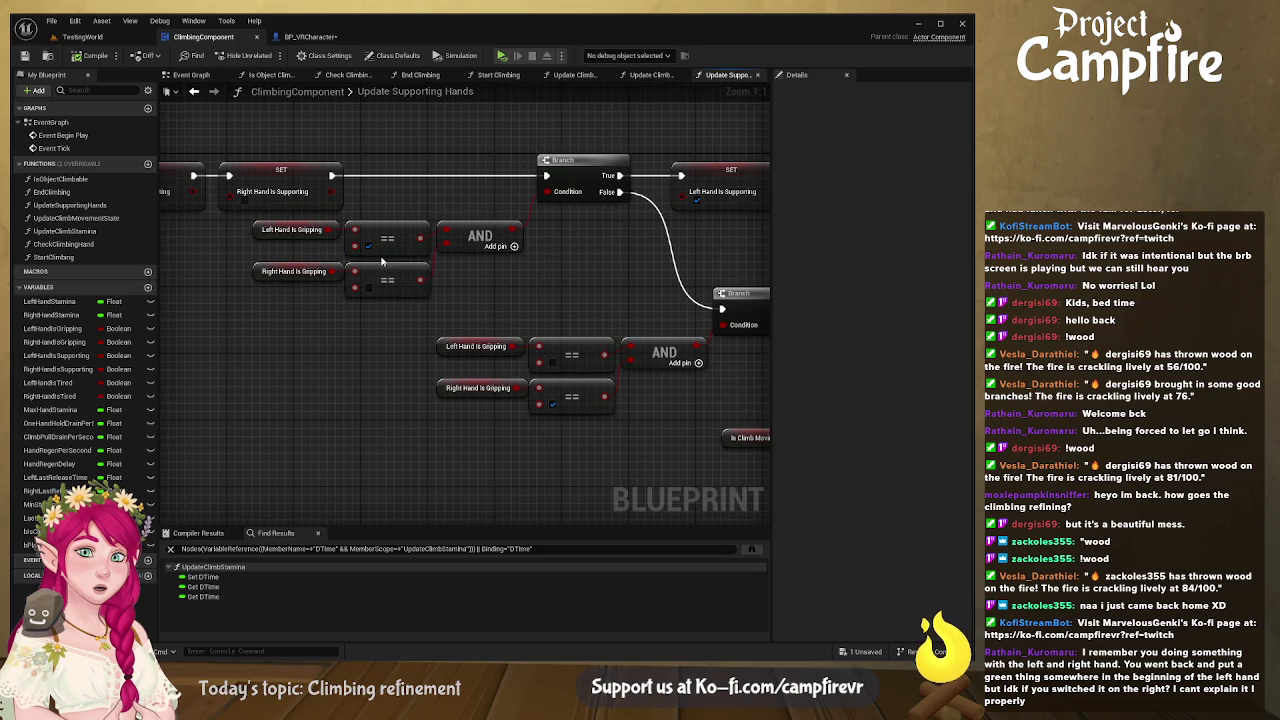
{"action": "scroll", "coordinate": [468, 286], "scroll_direction": "down", "scroll_amount": 2}
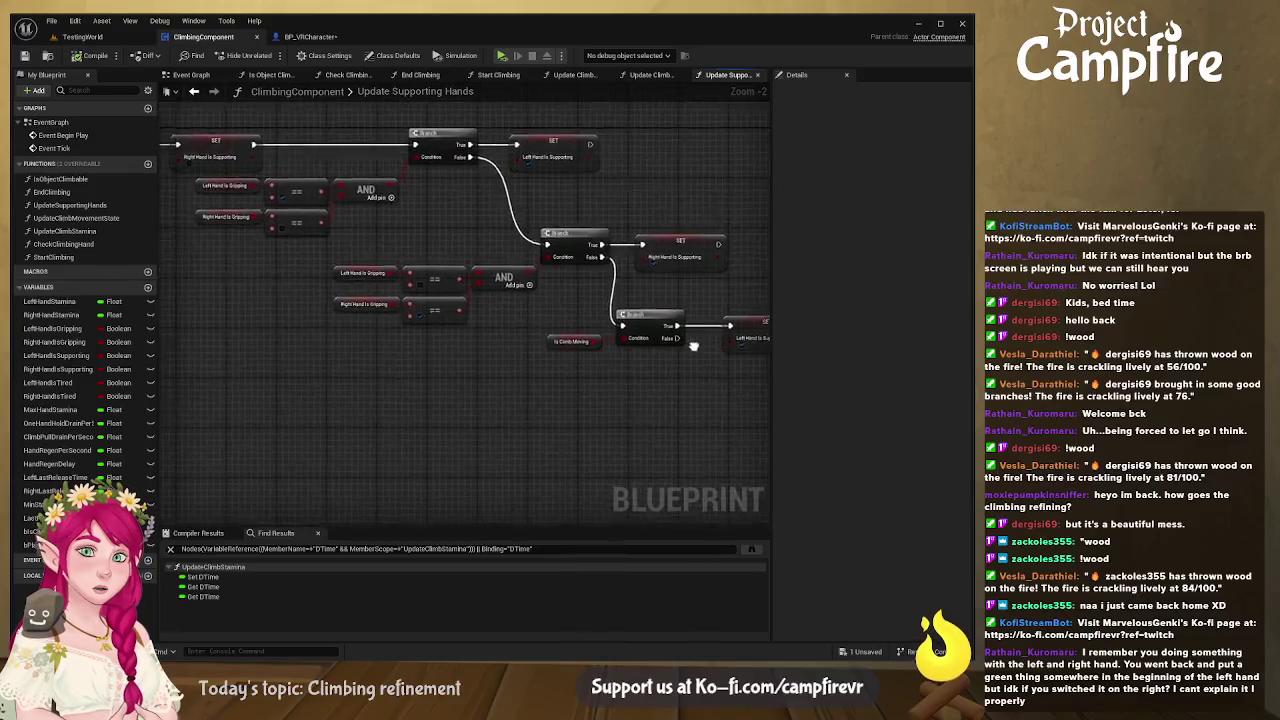
{"action": "mouse_move", "coordinate": [528, 318]}
{"action": "left_mouse_down"}
{"action": "mouse_move", "coordinate": [483, 330]}
{"action": "mouse_move", "coordinate": [503, 342]}
{"action": "left_mouse_up"}
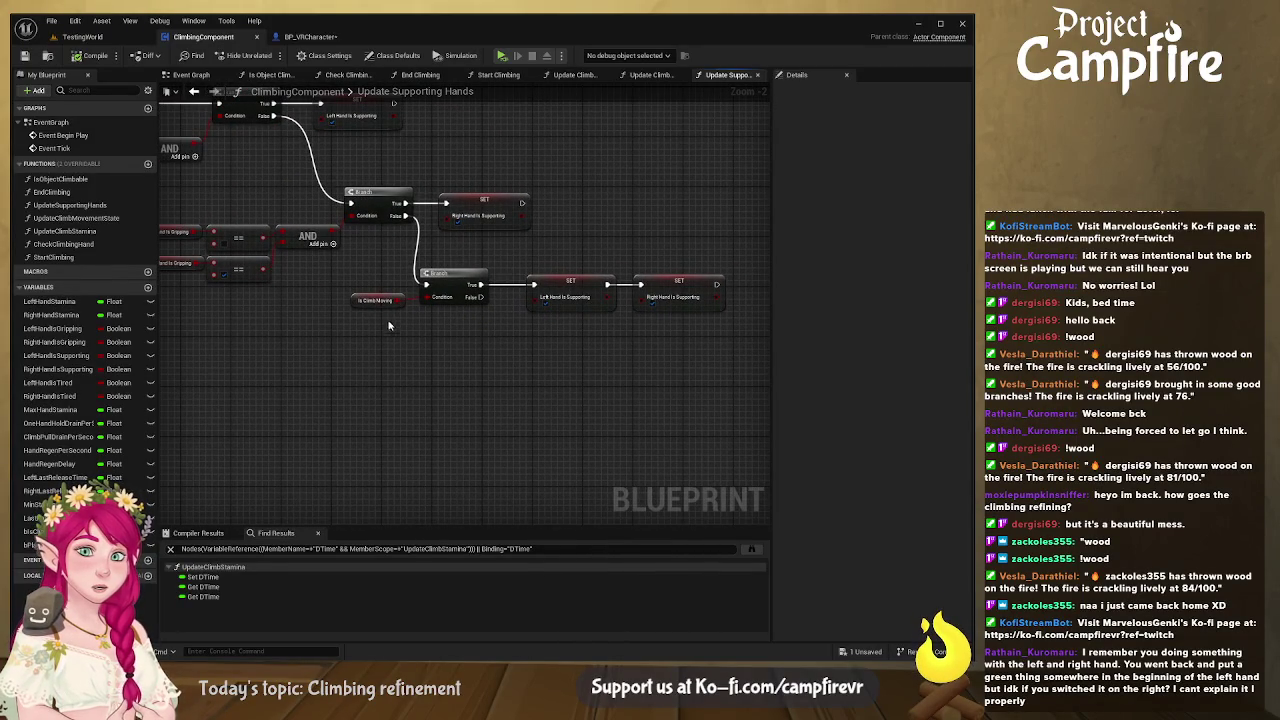
- Copy the gripping == and AND nodes, place the copy below the branch chain, then play-test climbing
{"action": "mouse_move", "coordinate": [415, 354]}
{"action": "left_mouse_down"}
{"action": "mouse_move", "coordinate": [260, 258]}
{"action": "mouse_move", "coordinate": [265, 271]}
{"action": "left_mouse_up"}
{"action": "key", "text": "ctrl+c"}
{"action": "key", "text": "ctrl+v"}
{"action": "left_click_drag", "start_coordinate": [530, 386], "coordinate": [386, 342]}
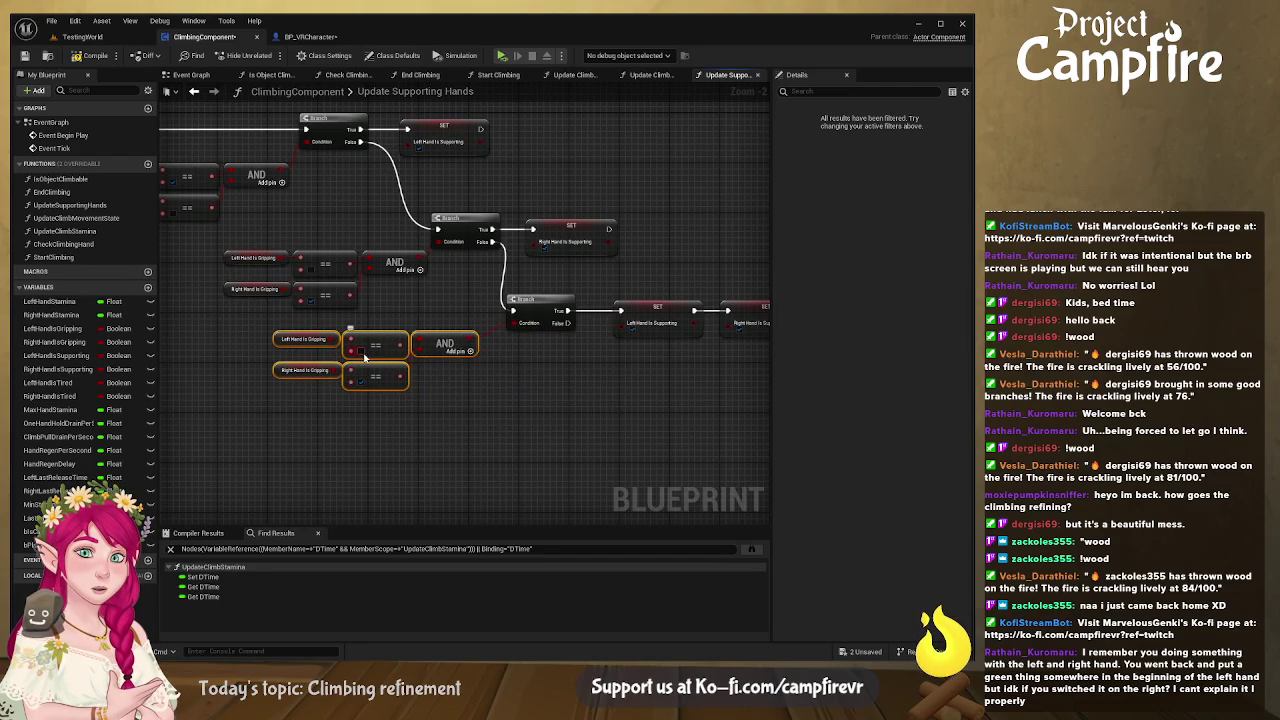
{"action": "left_click_drag", "start_coordinate": [555, 390], "coordinate": [422, 395]}
{"action": "left_click_drag", "start_coordinate": [424, 307], "coordinate": [586, 378]}
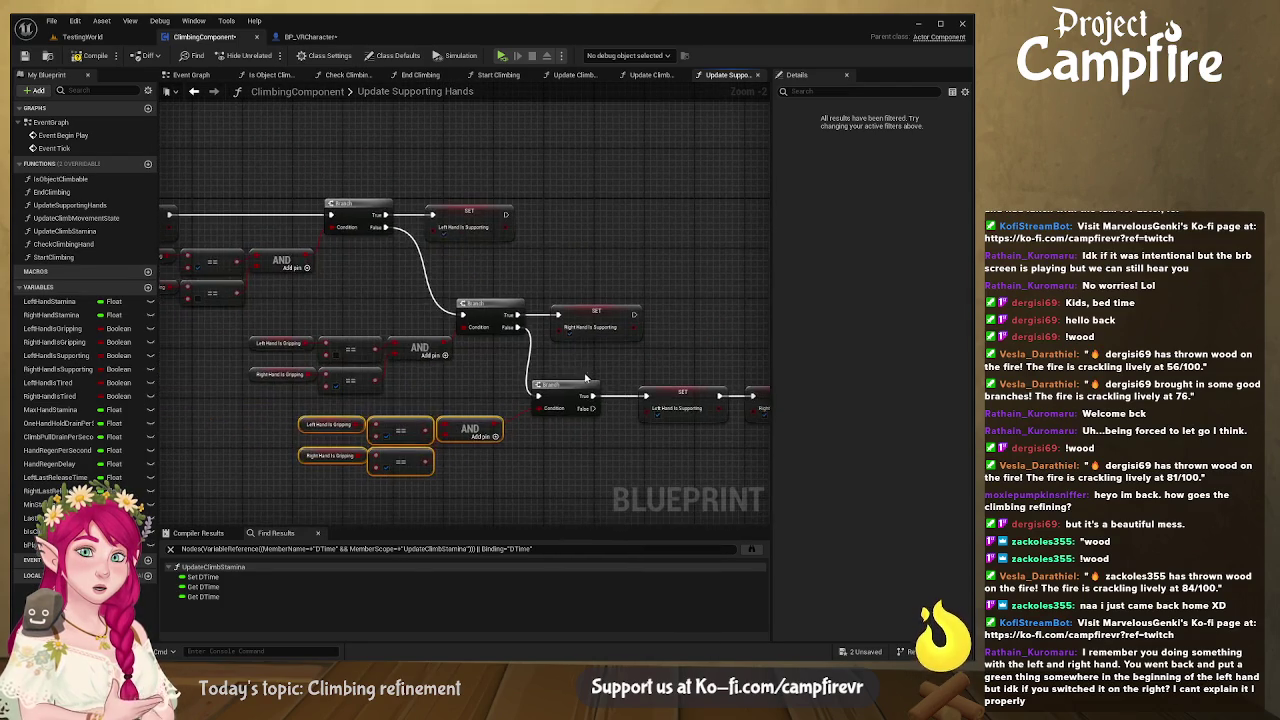
{"action": "mouse_move", "coordinate": [467, 330]}
{"action": "left_mouse_down"}
{"action": "mouse_move", "coordinate": [487, 251]}
{"action": "mouse_move", "coordinate": [372, 254]}
{"action": "left_mouse_up"}
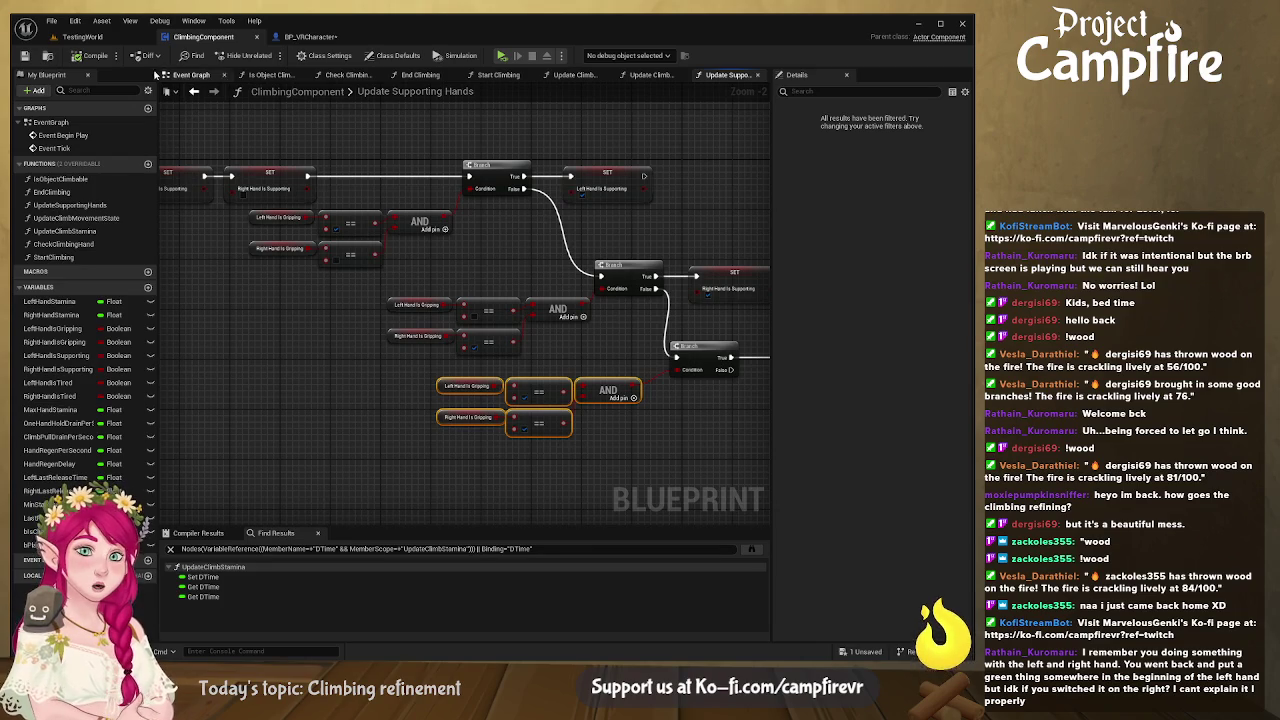
{"action": "left_click", "coordinate": [505, 57]}
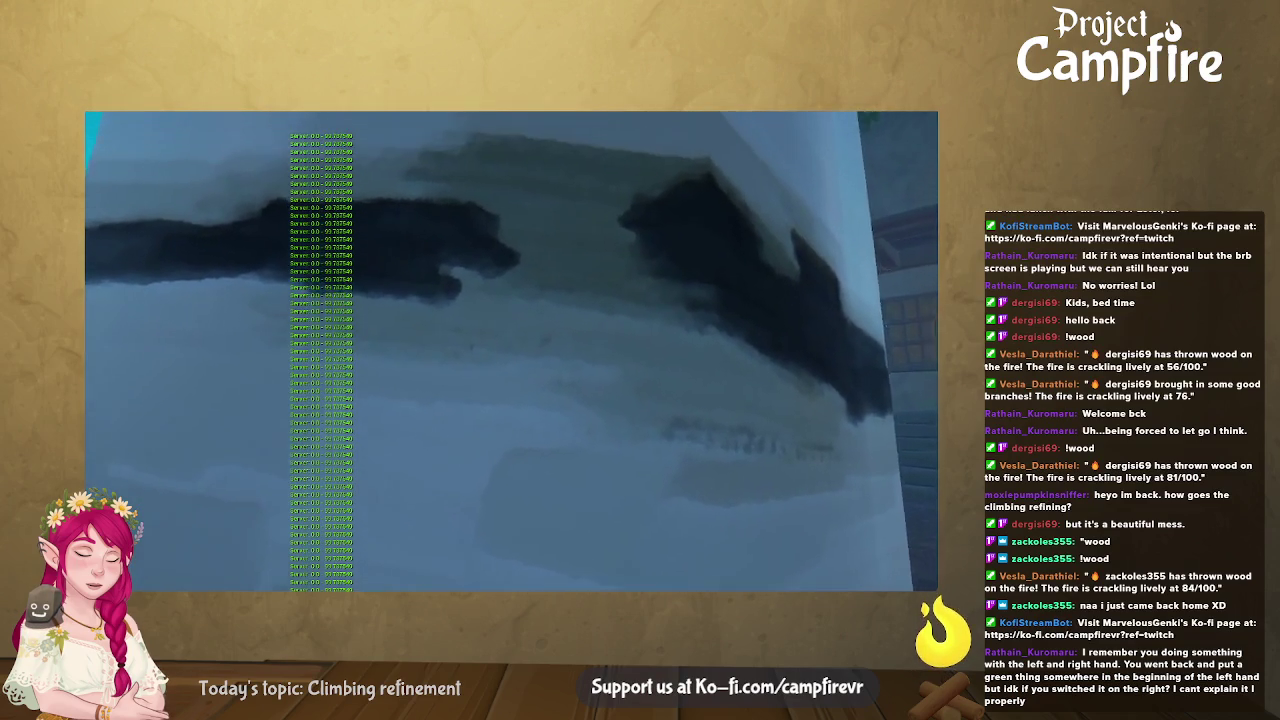
{"action": "key", "text": "Escape"}
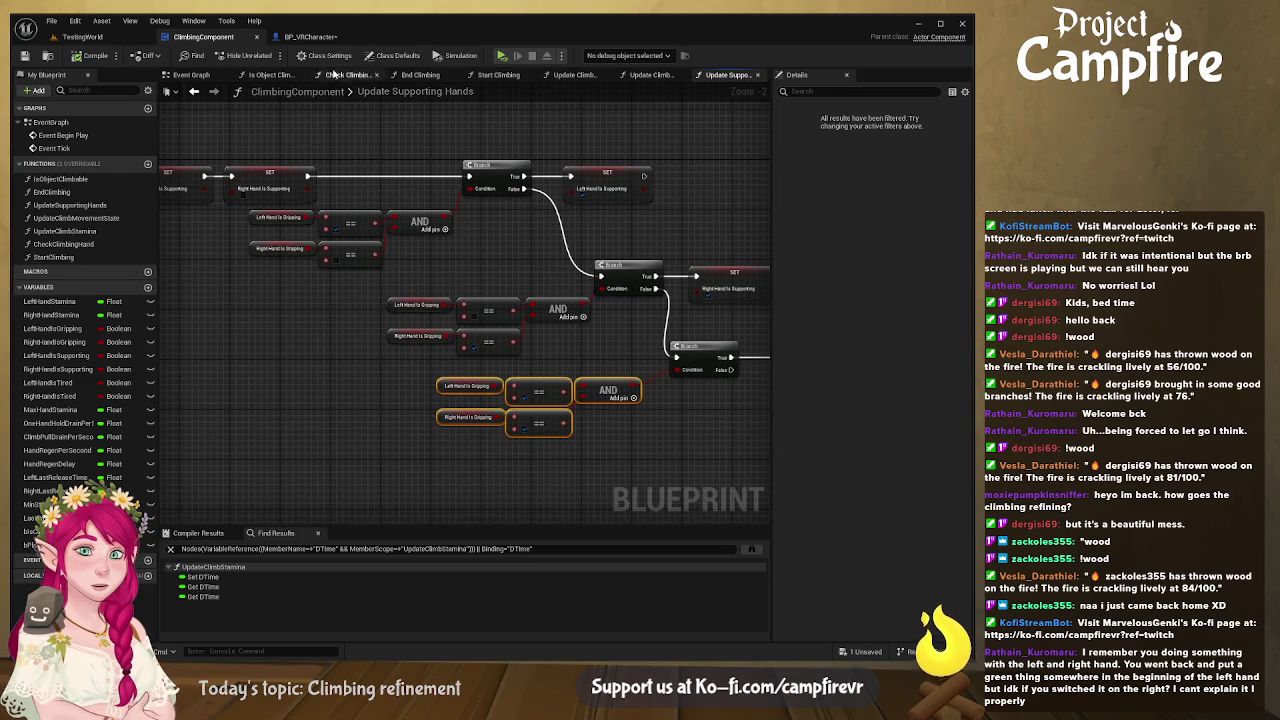
- Glance at Init Climbing, review the Update Supporting Hands branch chain, then open Update Climb Movement State
{"action": "left_click", "coordinate": [318, 37]}
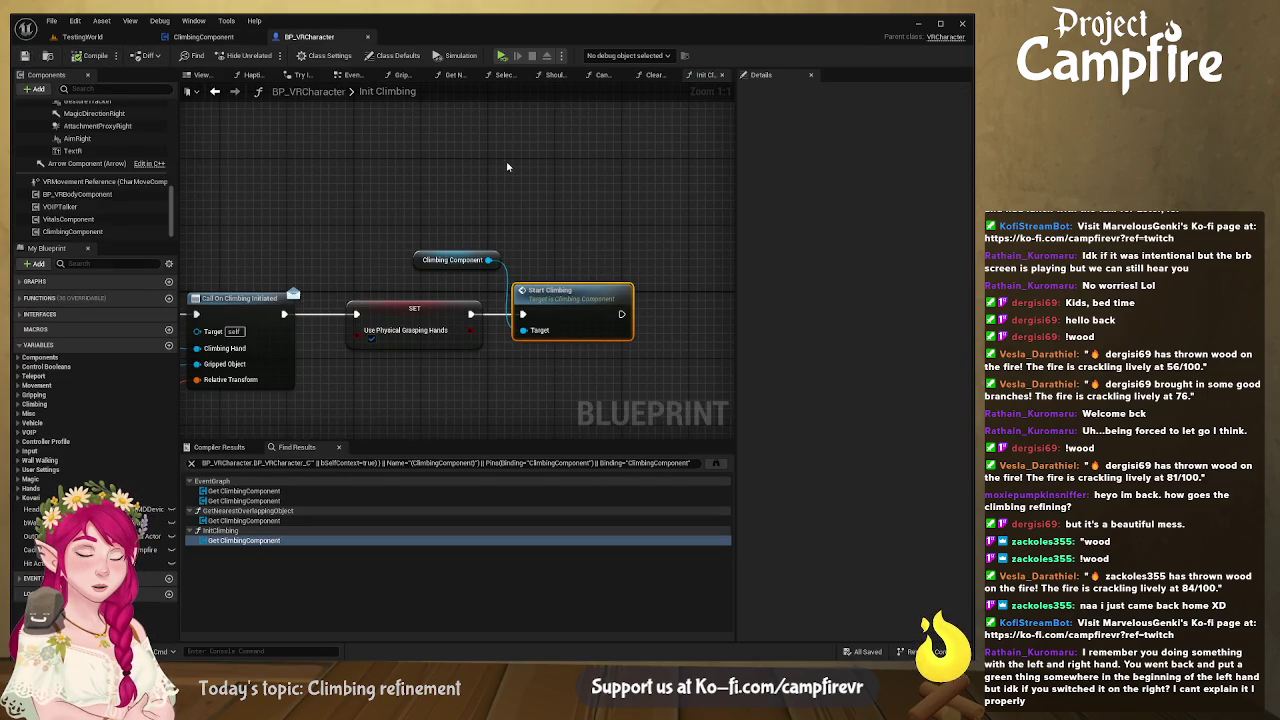
{"action": "left_click", "coordinate": [203, 37]}
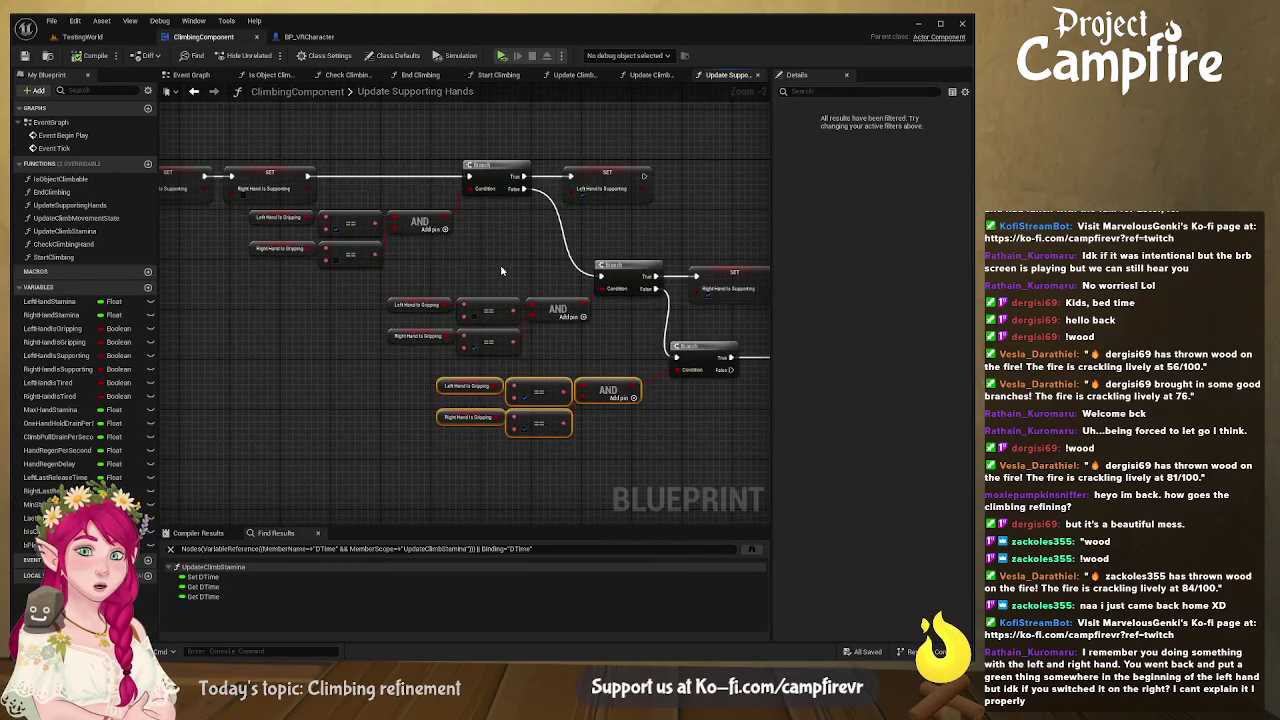
{"action": "left_click_drag", "start_coordinate": [528, 344], "coordinate": [207, 292]}
{"action": "mouse_move", "coordinate": [447, 320]}
{"action": "left_mouse_down"}
{"action": "mouse_move", "coordinate": [756, 359]}
{"action": "mouse_move", "coordinate": [742, 356]}
{"action": "left_mouse_up"}
{"action": "left_click_drag", "start_coordinate": [409, 233], "coordinate": [371, 212]}
{"action": "left_click_drag", "start_coordinate": [513, 320], "coordinate": [418, 280]}
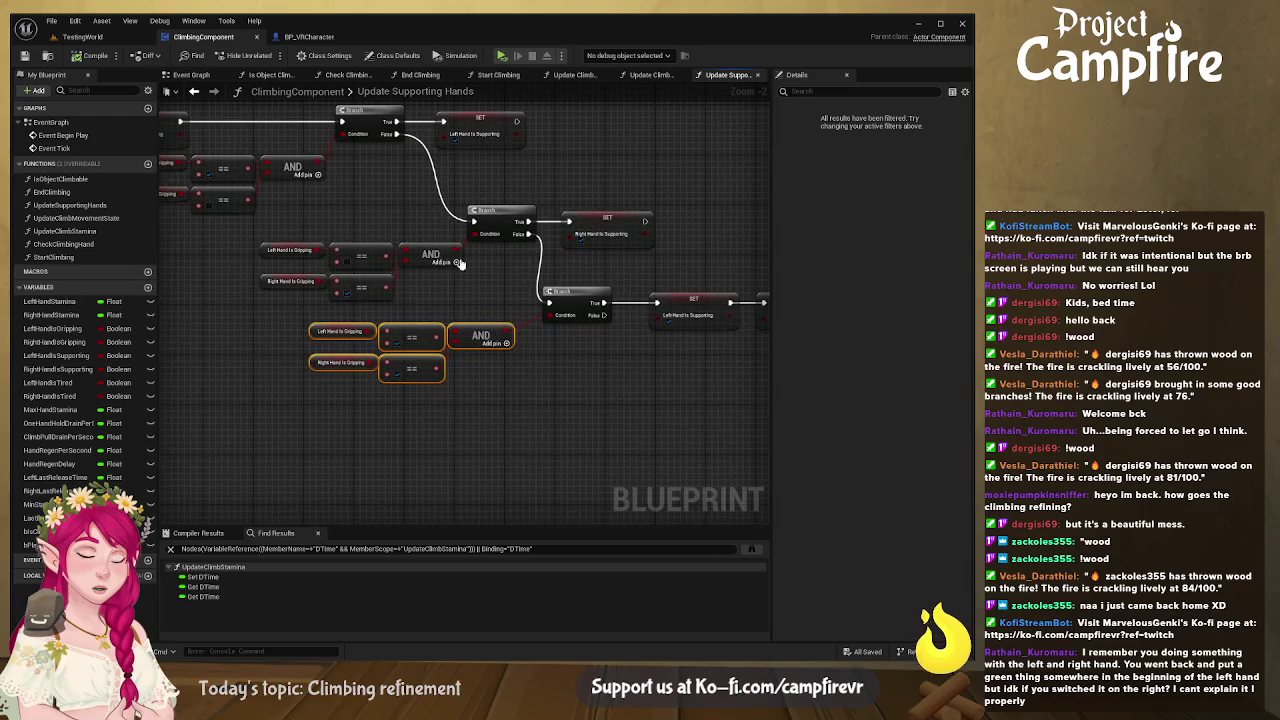
{"action": "left_click_drag", "start_coordinate": [529, 353], "coordinate": [479, 373]}
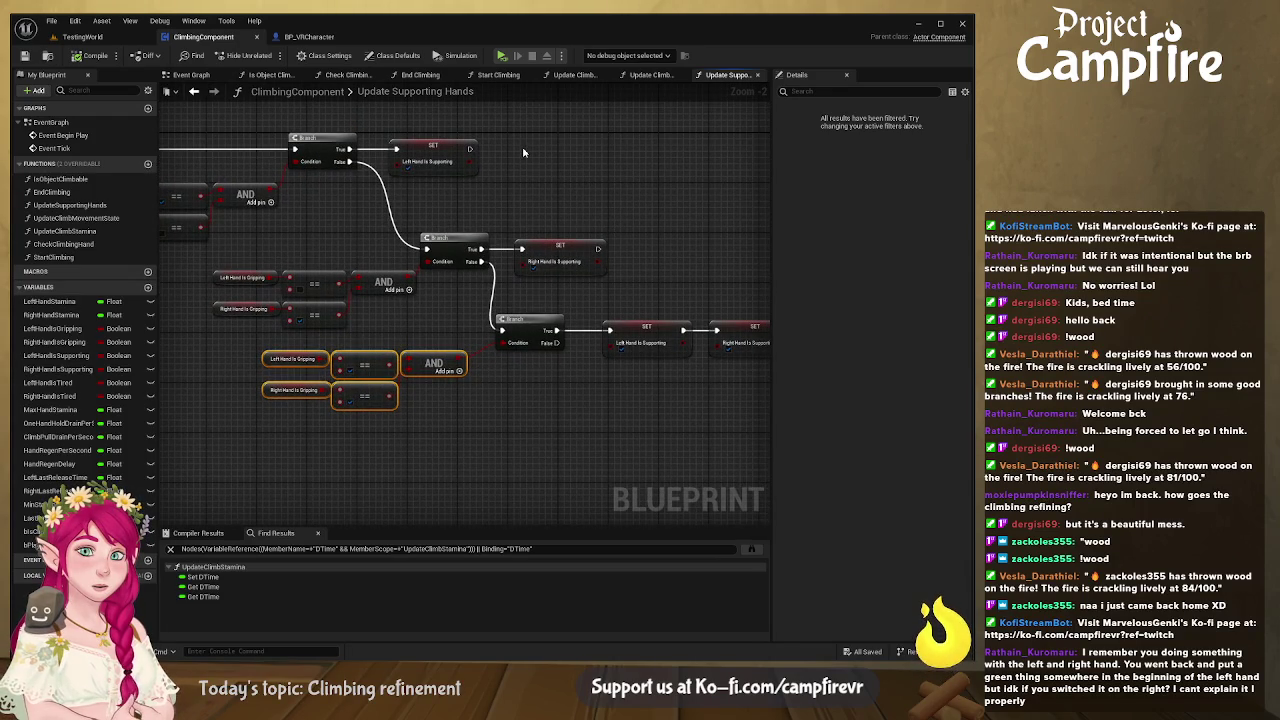
{"action": "mouse_move", "coordinate": [583, 375]}
{"action": "left_mouse_down"}
{"action": "mouse_move", "coordinate": [550, 352]}
{"action": "mouse_move", "coordinate": [513, 270]}
{"action": "left_mouse_up"}
{"action": "mouse_move", "coordinate": [462, 221]}
{"action": "left_mouse_down"}
{"action": "mouse_move", "coordinate": [680, 380]}
{"action": "mouse_move", "coordinate": [843, 416]}
{"action": "left_mouse_up"}
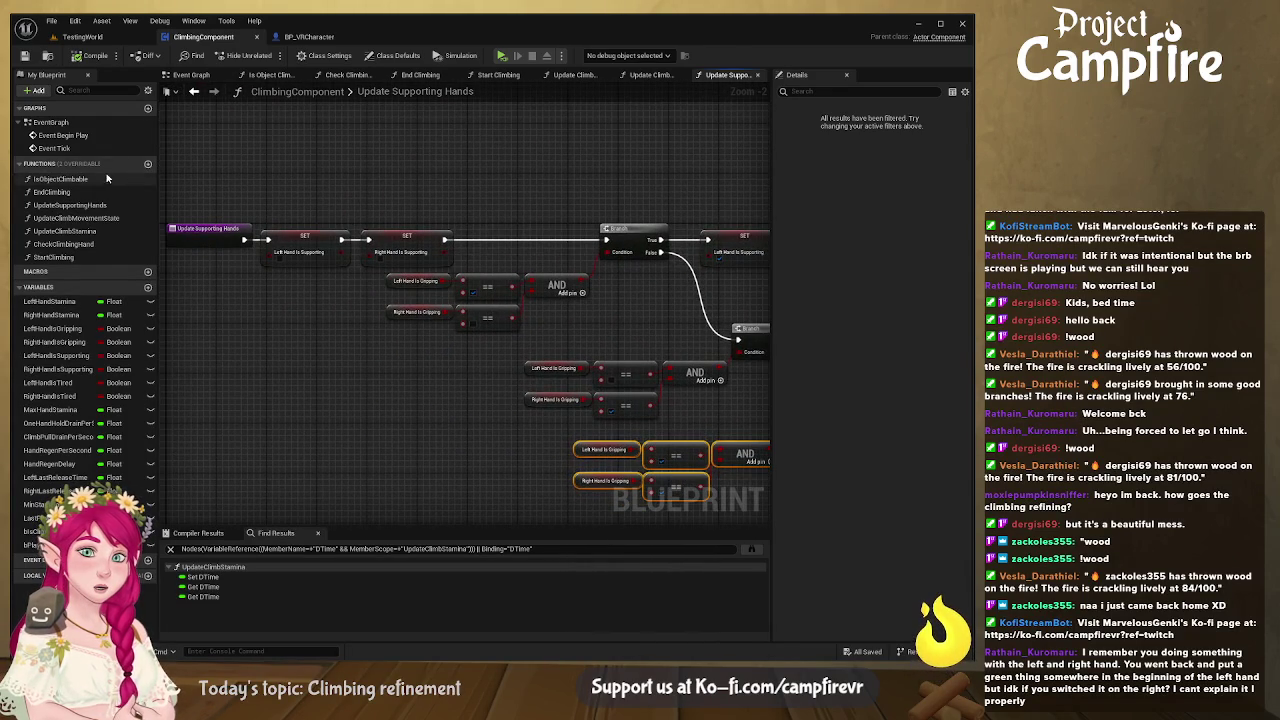
{"action": "double_click", "coordinate": [111, 218]}
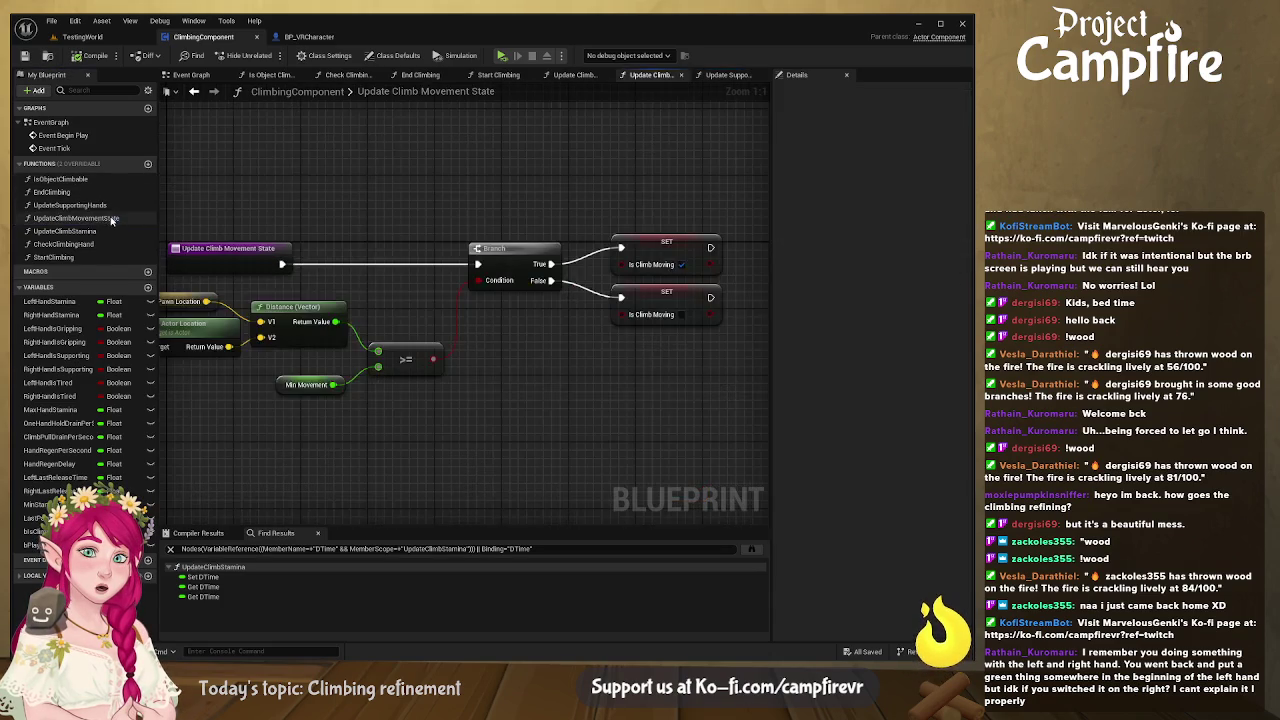
- Review the owner location nodes, then open Update Climb Stamina with its entry beside SET DTime
{"action": "mouse_move", "coordinate": [270, 313]}
{"action": "left_mouse_down"}
{"action": "mouse_move", "coordinate": [562, 286]}
{"action": "mouse_move", "coordinate": [431, 254]}
{"action": "mouse_move", "coordinate": [292, 277]}
{"action": "mouse_move", "coordinate": [391, 318]}
{"action": "left_mouse_up"}
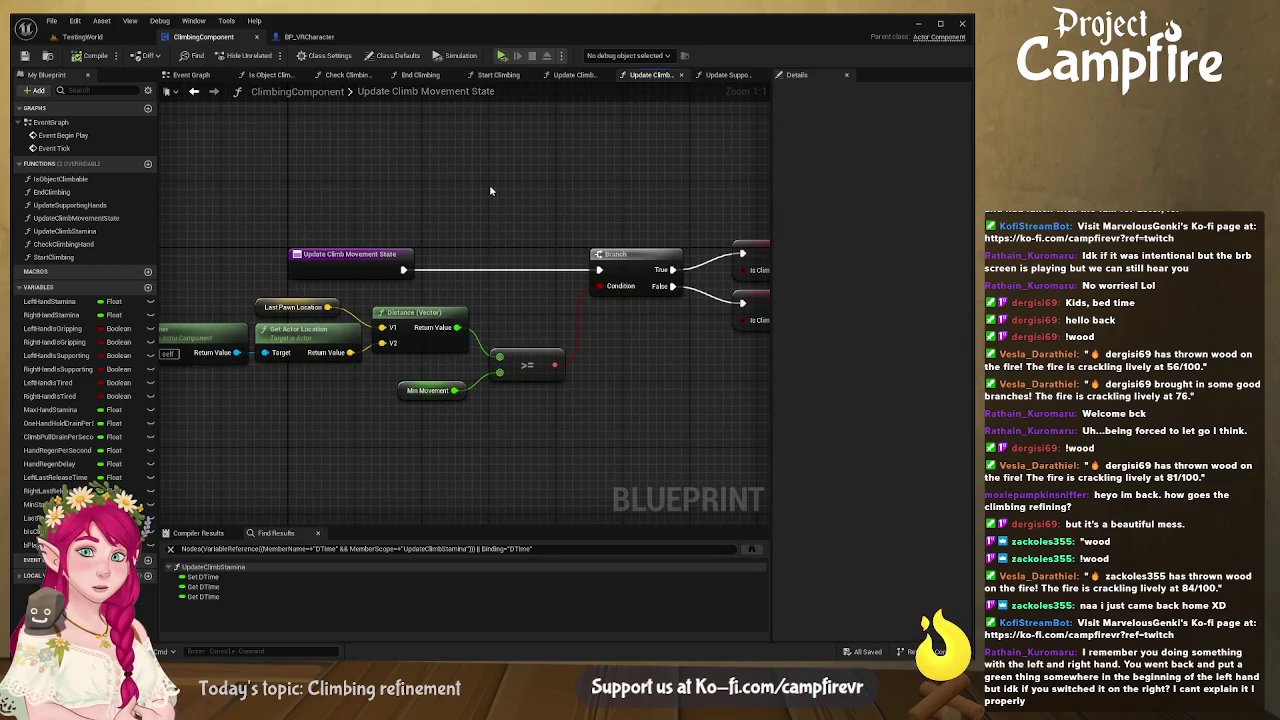
{"action": "left_click_drag", "start_coordinate": [495, 188], "coordinate": [400, 181]}
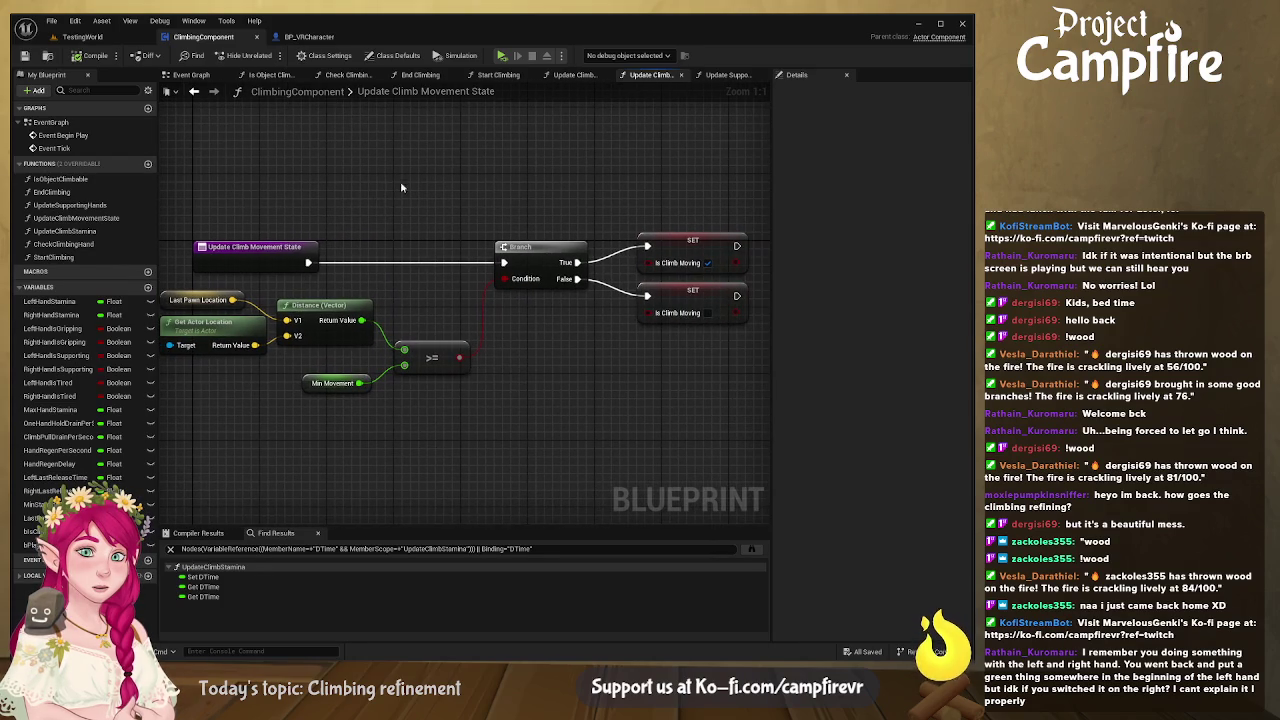
{"action": "double_click", "coordinate": [112, 233]}
{"action": "mouse_move", "coordinate": [489, 360]}
{"action": "left_mouse_down"}
{"action": "mouse_move", "coordinate": [526, 337]}
{"action": "mouse_move", "coordinate": [480, 338]}
{"action": "mouse_move", "coordinate": [577, 341]}
{"action": "left_mouse_up"}
{"action": "left_click_drag", "start_coordinate": [294, 236], "coordinate": [544, 239]}
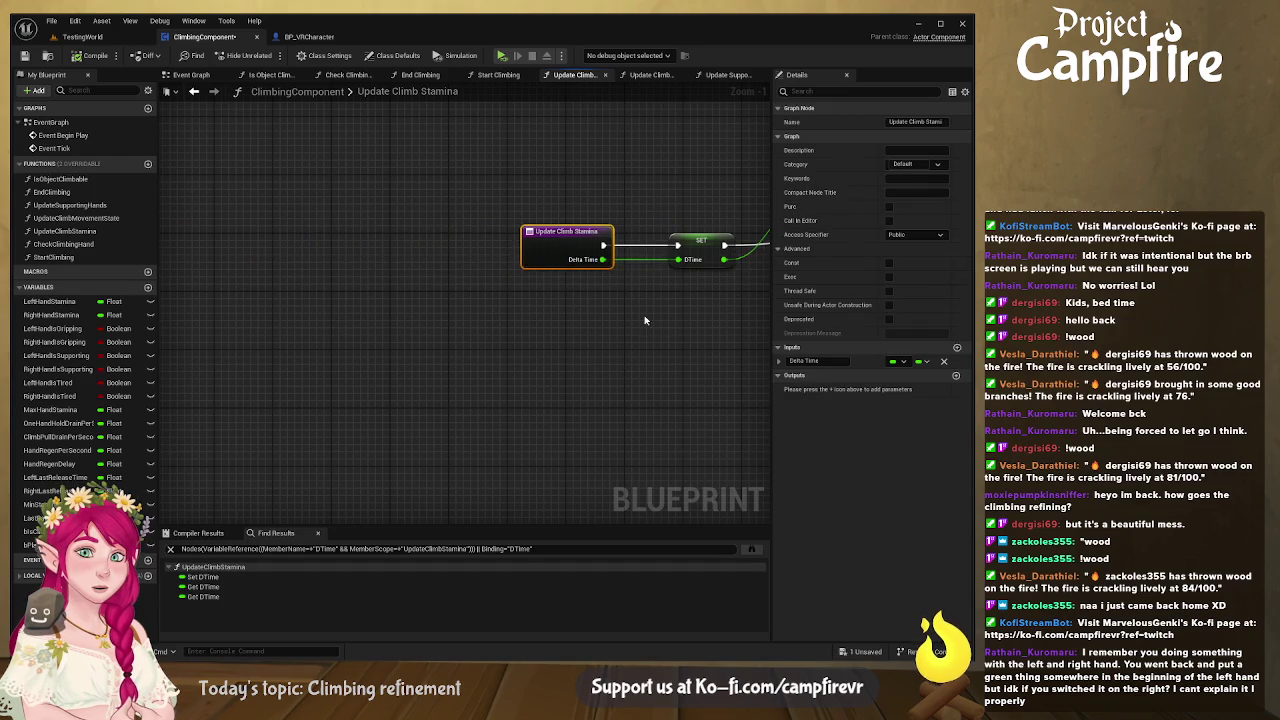
- Inspect the Is Climb Moving branch, stamina clamp and Left Hand Stamina drain nodes
{"action": "left_click_drag", "start_coordinate": [617, 292], "coordinate": [286, 320]}
{"action": "mouse_move", "coordinate": [429, 308]}
{"action": "left_mouse_down"}
{"action": "mouse_move", "coordinate": [391, 343]}
{"action": "mouse_move", "coordinate": [390, 385]}
{"action": "left_mouse_up"}
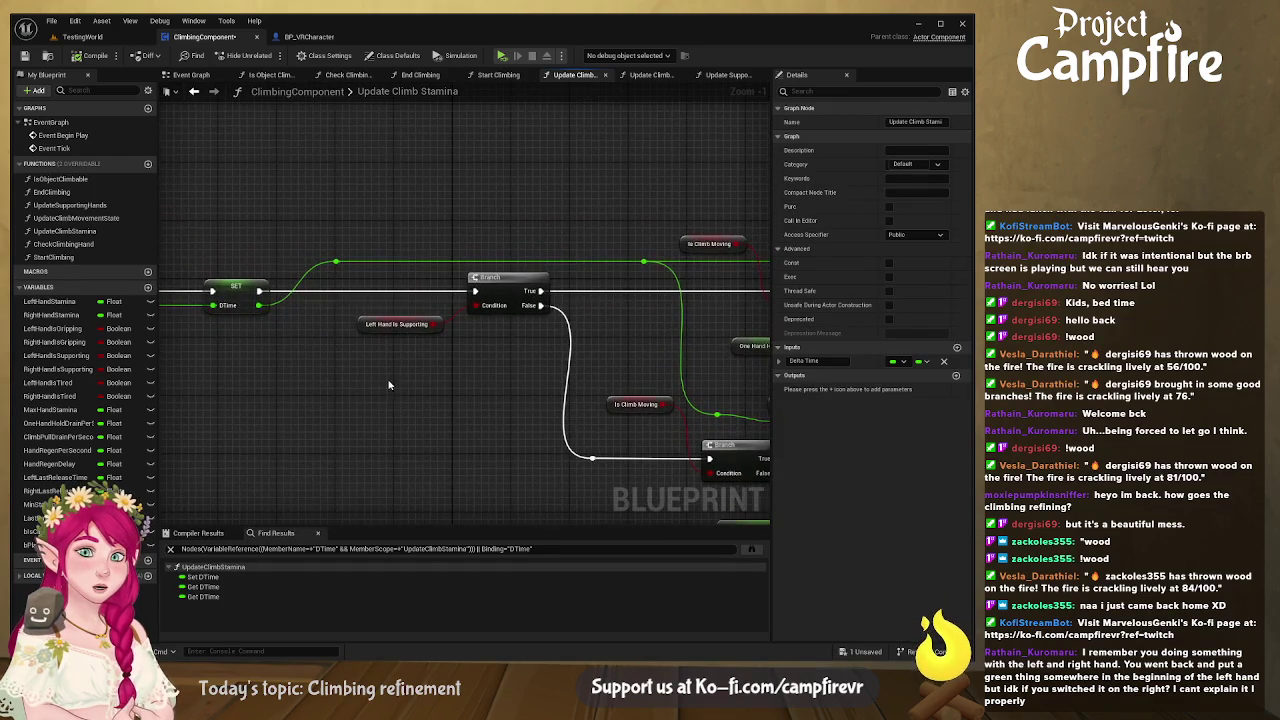
{"action": "left_click", "coordinate": [393, 331]}
{"action": "left_click_drag", "start_coordinate": [393, 331], "coordinate": [165, 273]}
{"action": "scroll", "coordinate": [389, 330], "scroll_direction": "down", "scroll_amount": 1}
{"action": "scroll", "coordinate": [387, 316], "scroll_direction": "down", "scroll_amount": 1}
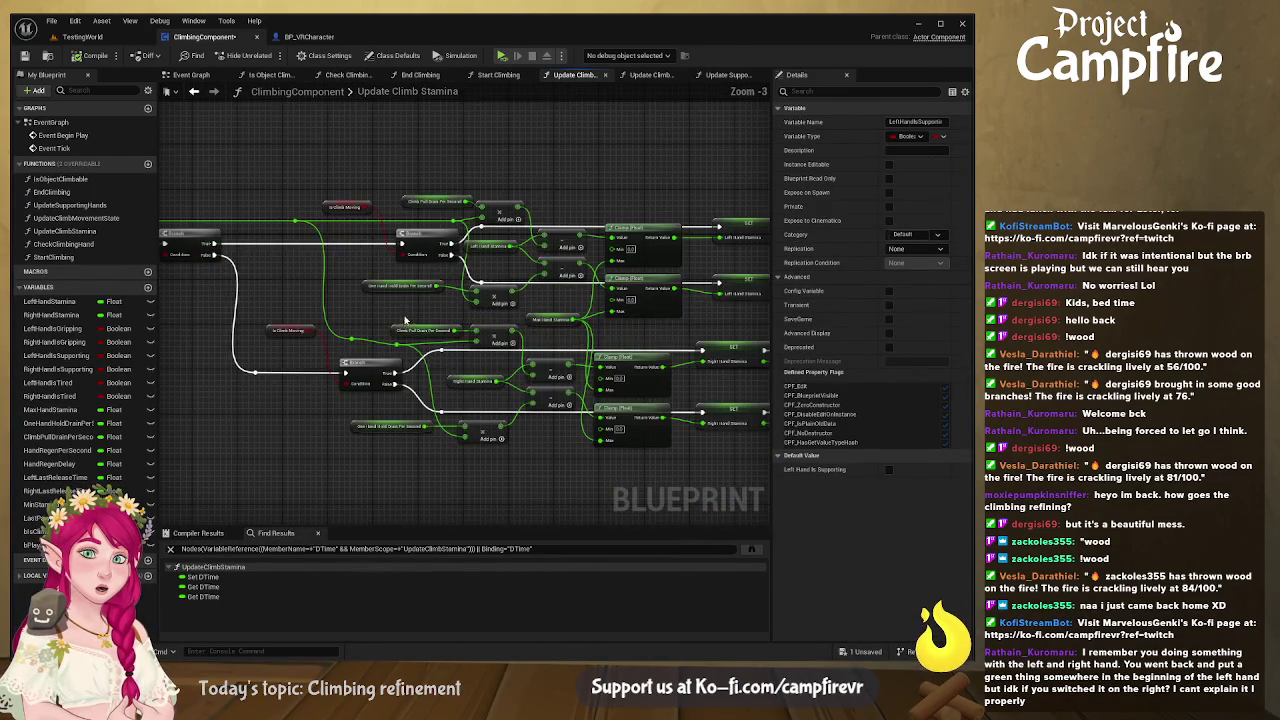
{"action": "scroll", "coordinate": [383, 280], "scroll_direction": "up", "scroll_amount": 4}
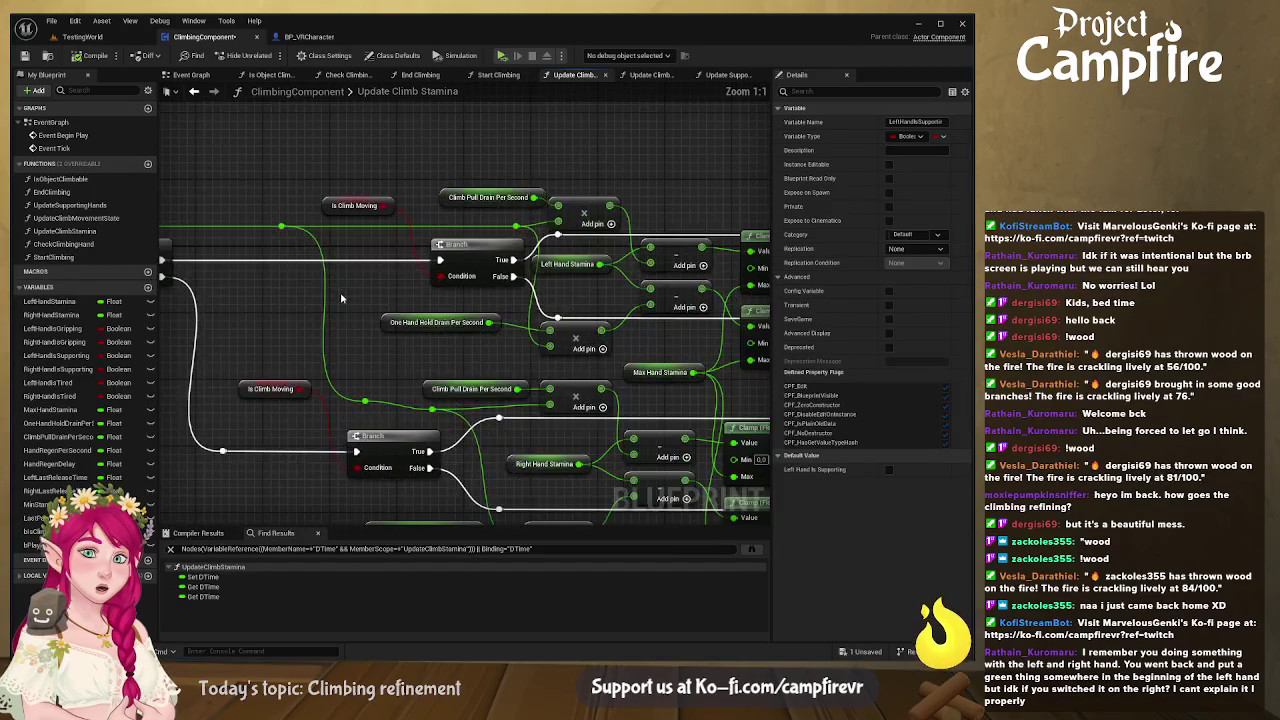
{"action": "left_click_drag", "start_coordinate": [414, 294], "coordinate": [311, 305]}
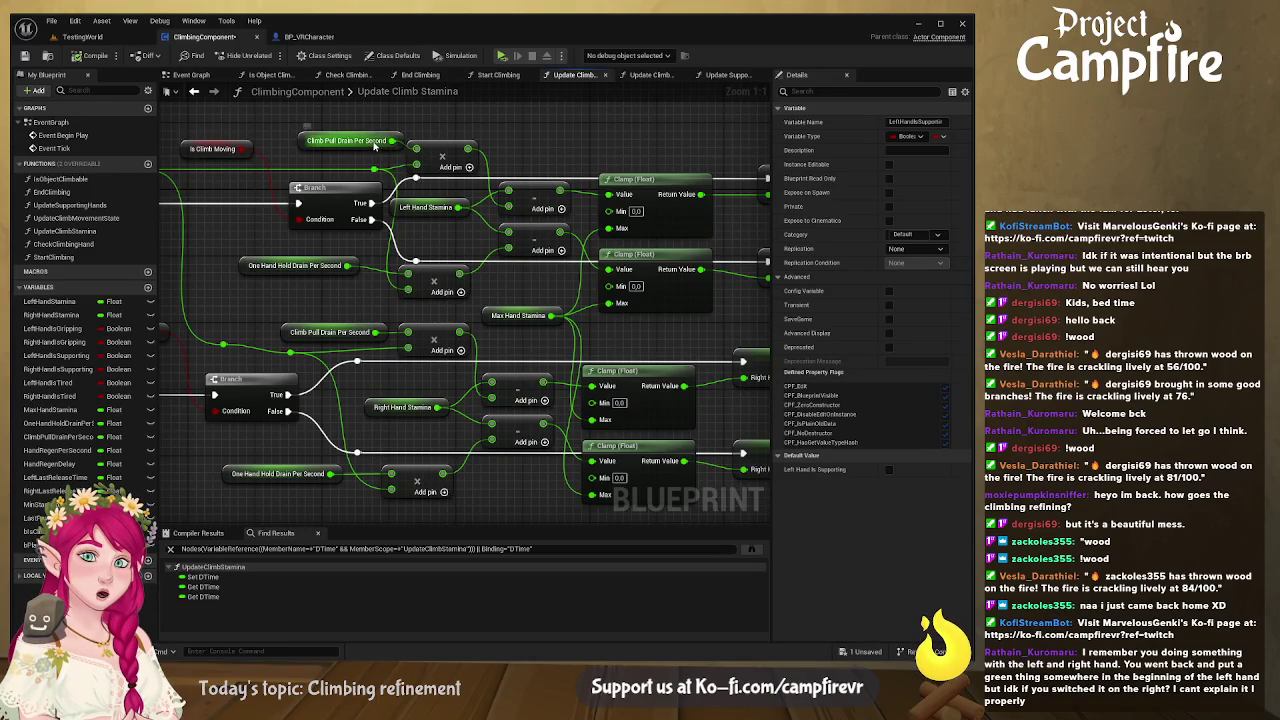
{"action": "left_click", "coordinate": [437, 210]}
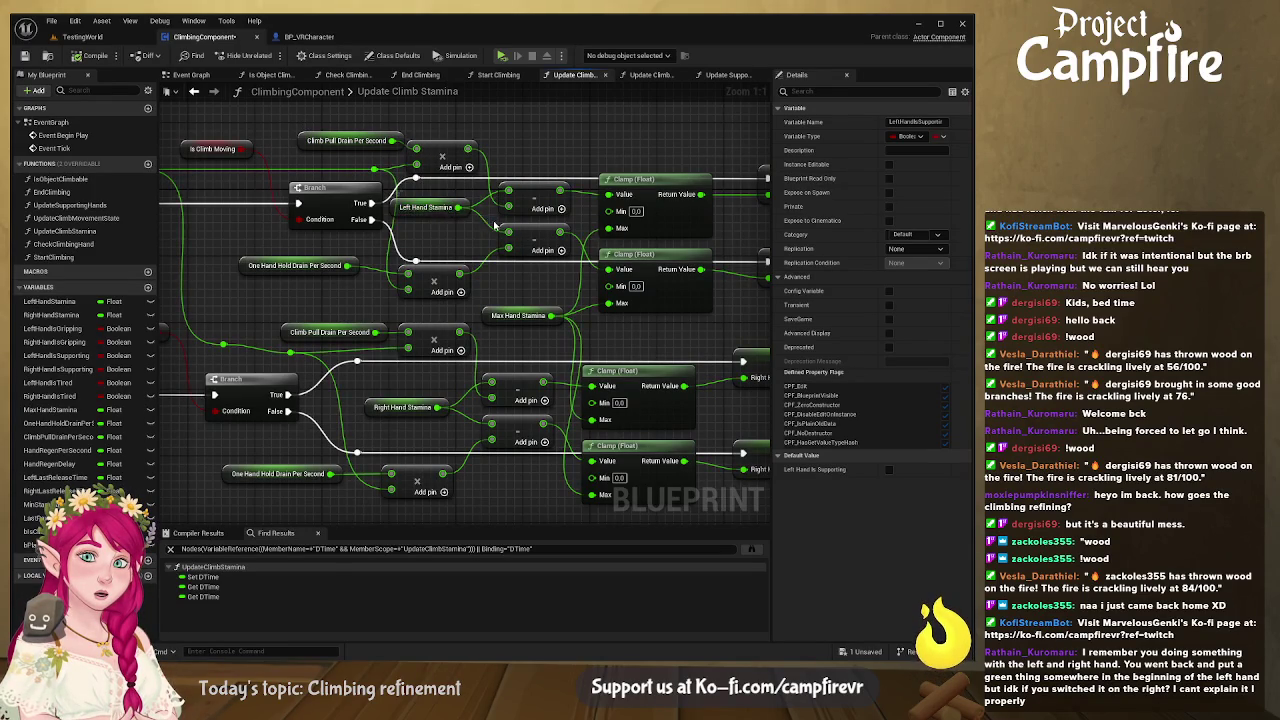
{"action": "left_click_drag", "start_coordinate": [450, 210], "coordinate": [439, 263]}
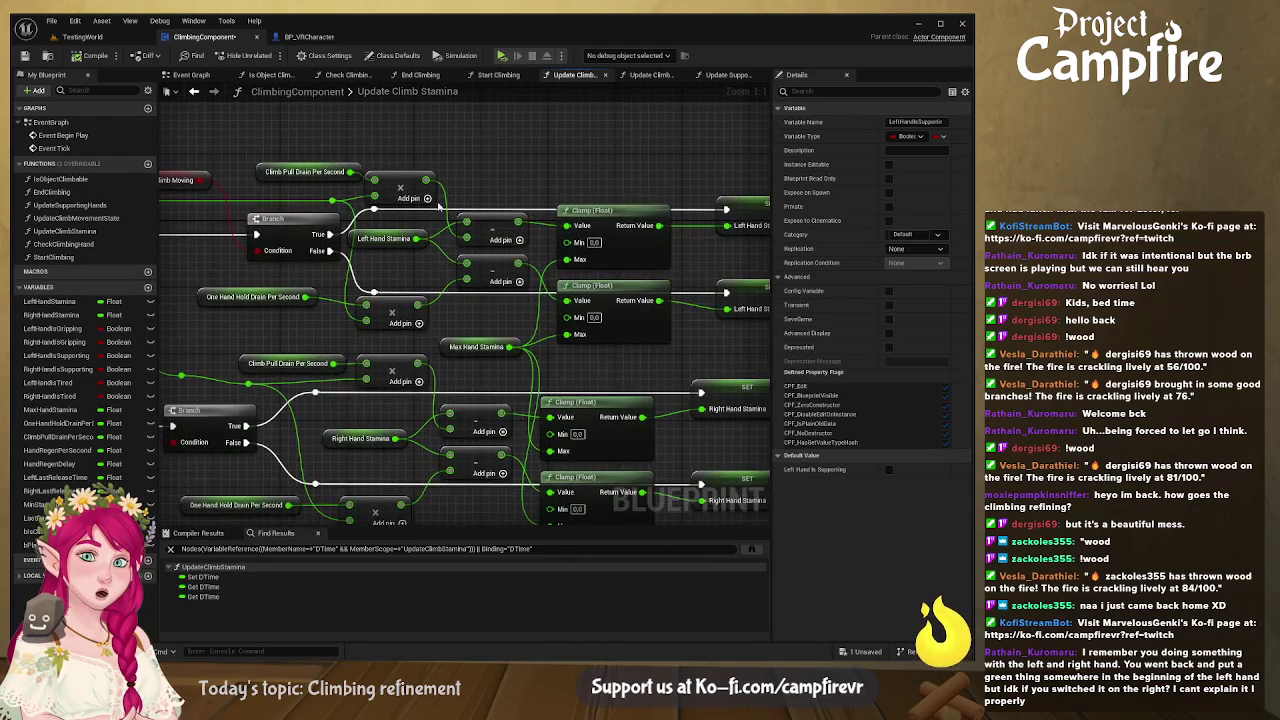
- Set One Hand Hold Drain Per Second's default value to 1.0
{"action": "left_click", "coordinate": [225, 300]}
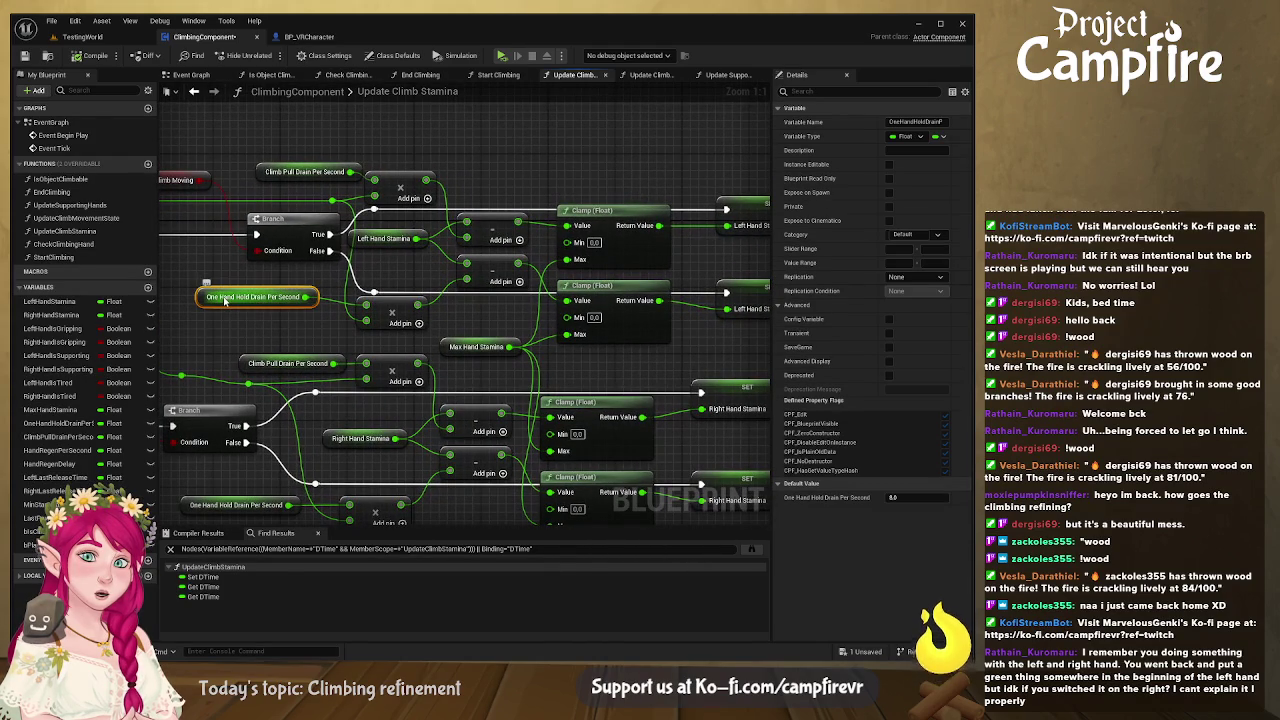
{"action": "left_click", "coordinate": [318, 170]}
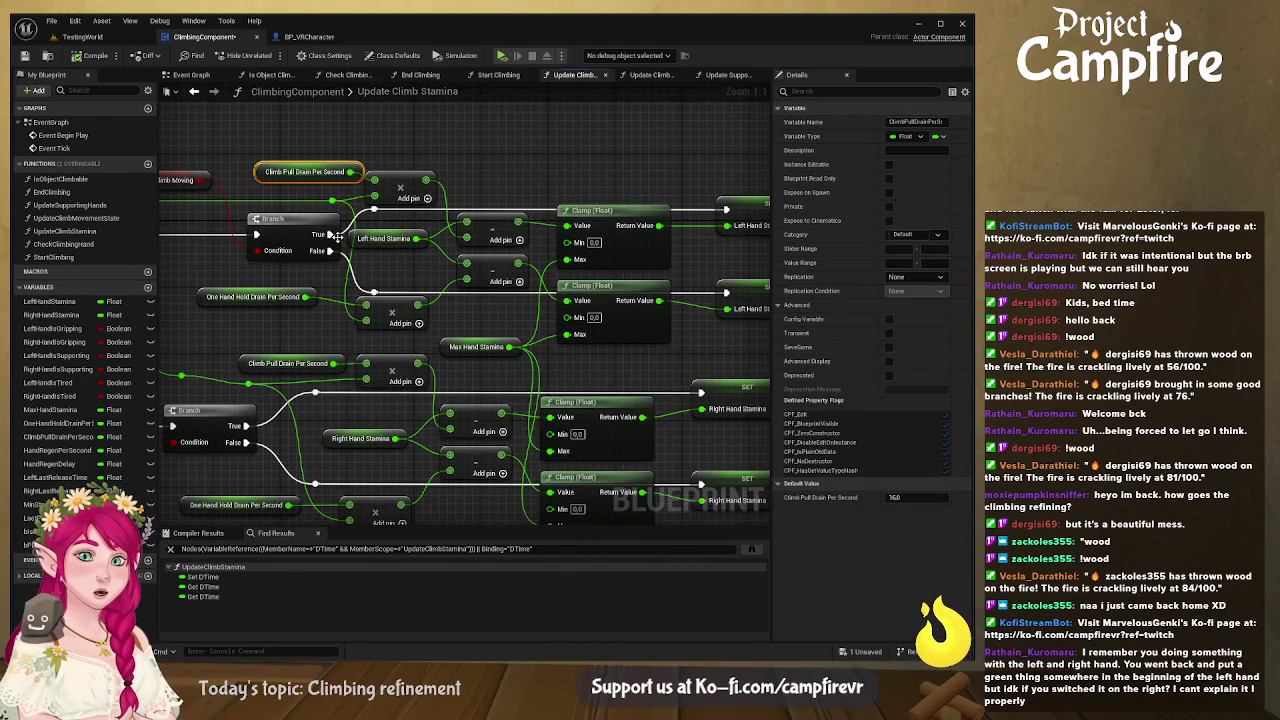
{"action": "left_click_drag", "start_coordinate": [257, 304], "coordinate": [282, 306]}
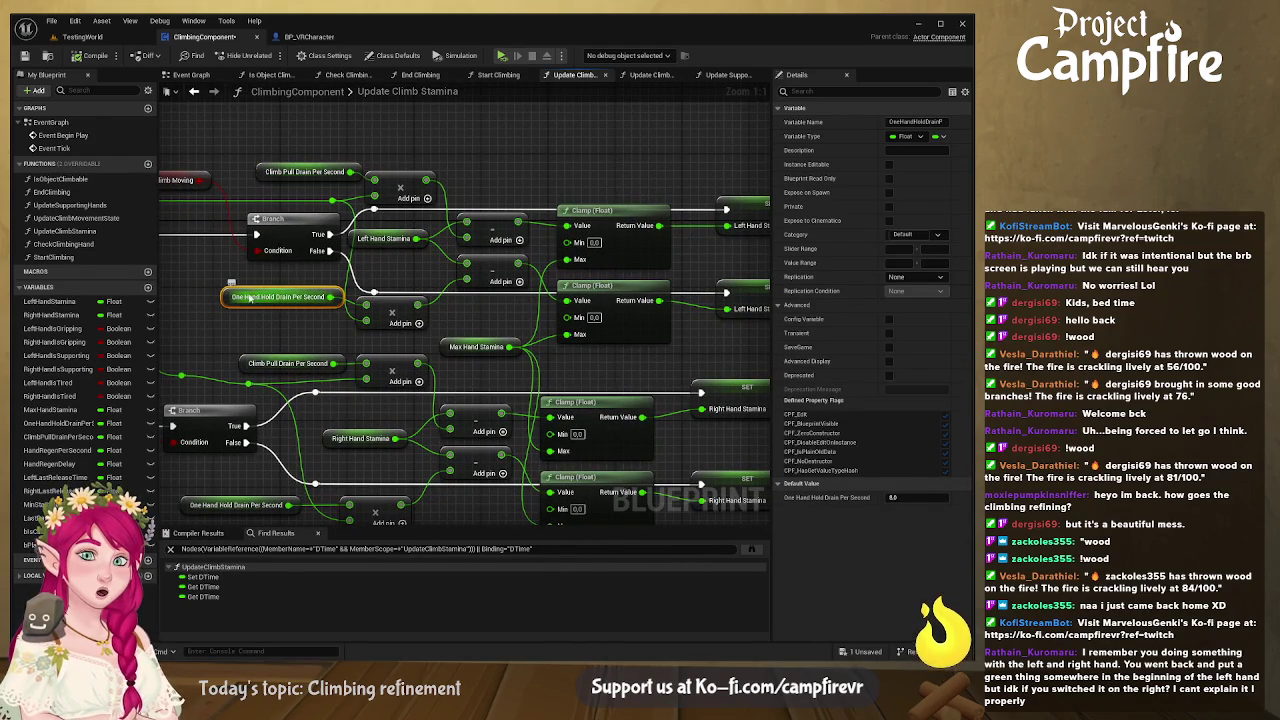
{"action": "left_click", "coordinate": [914, 497]}
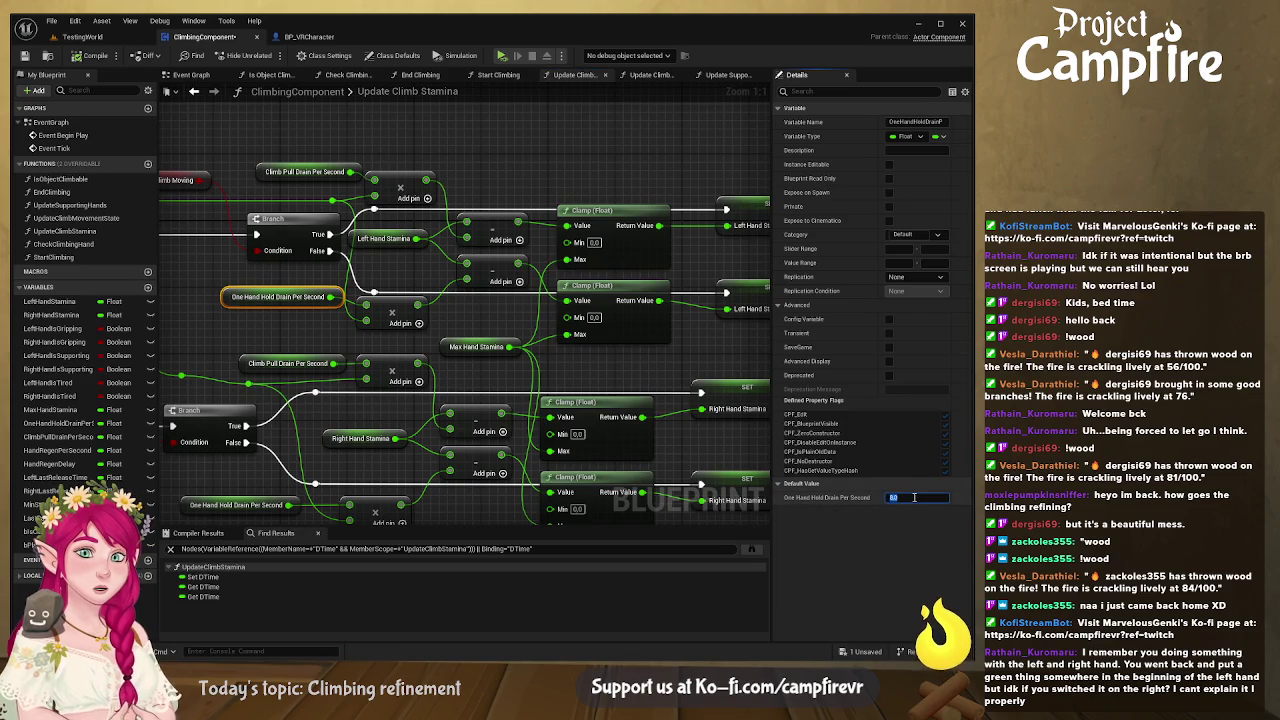
{"action": "type", "text": "1"}
{"action": "key", "text": "Return"}
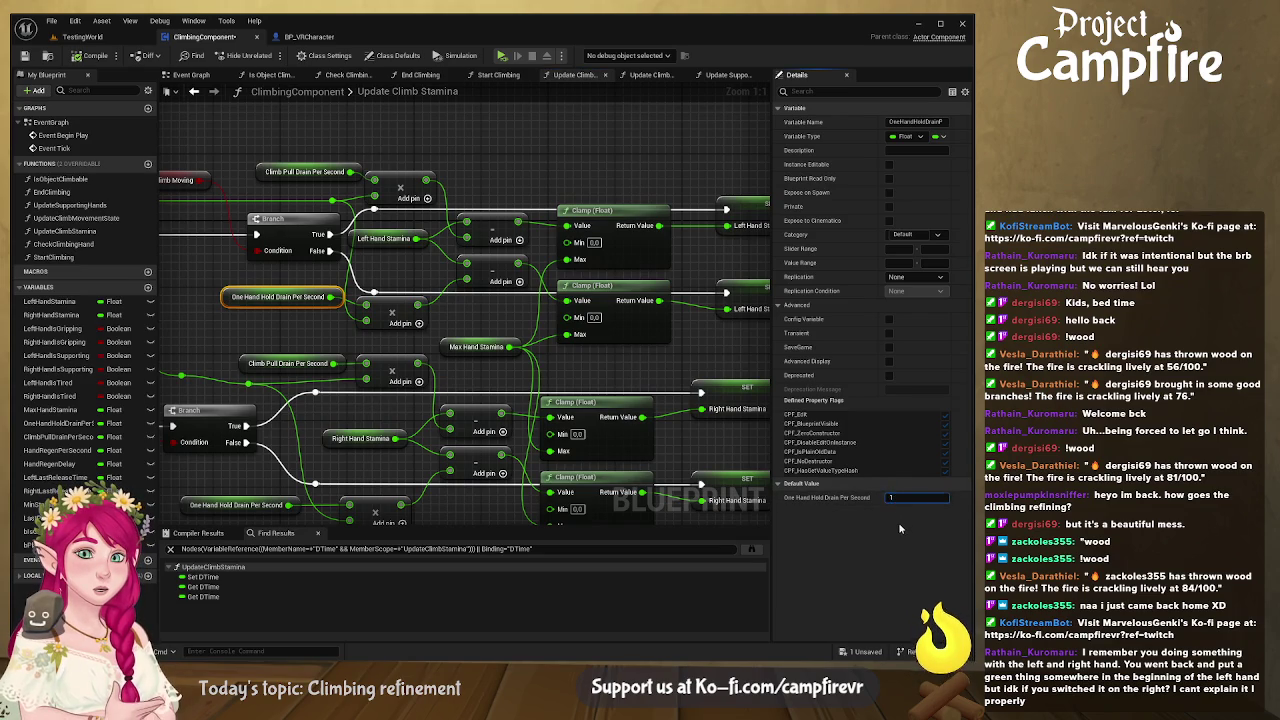
- Edit the Climb Pull Drain Per Second default value and review the stamina SET nodes
{"action": "left_click", "coordinate": [312, 170]}
{"action": "left_click", "coordinate": [914, 497]}
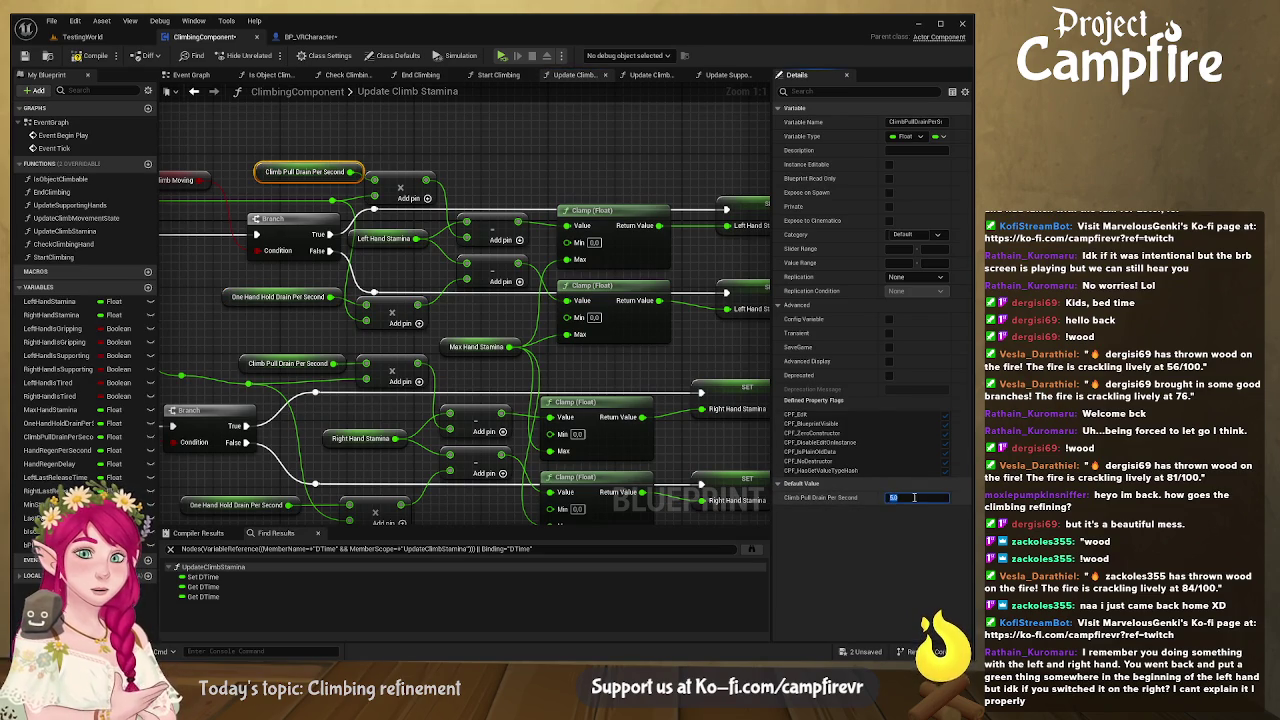
{"action": "left_click", "coordinate": [492, 335]}
{"action": "left_click_drag", "start_coordinate": [492, 335], "coordinate": [396, 308]}
{"action": "left_click_drag", "start_coordinate": [553, 272], "coordinate": [502, 262]}
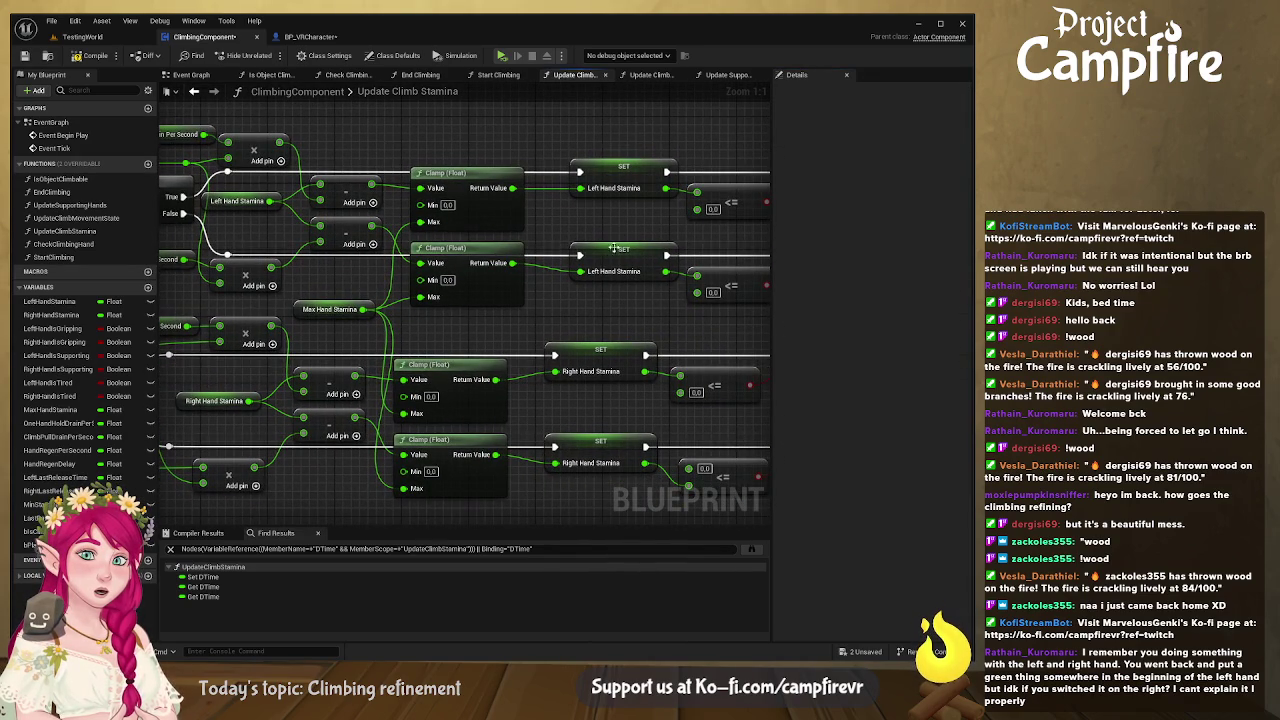
- Locate the left-hand gripping and supporting AND check, then copy and paste those nodes
{"action": "mouse_move", "coordinate": [610, 293]}
{"action": "left_mouse_down"}
{"action": "mouse_move", "coordinate": [627, 290]}
{"action": "mouse_move", "coordinate": [480, 285]}
{"action": "mouse_move", "coordinate": [401, 299]}
{"action": "left_mouse_up"}
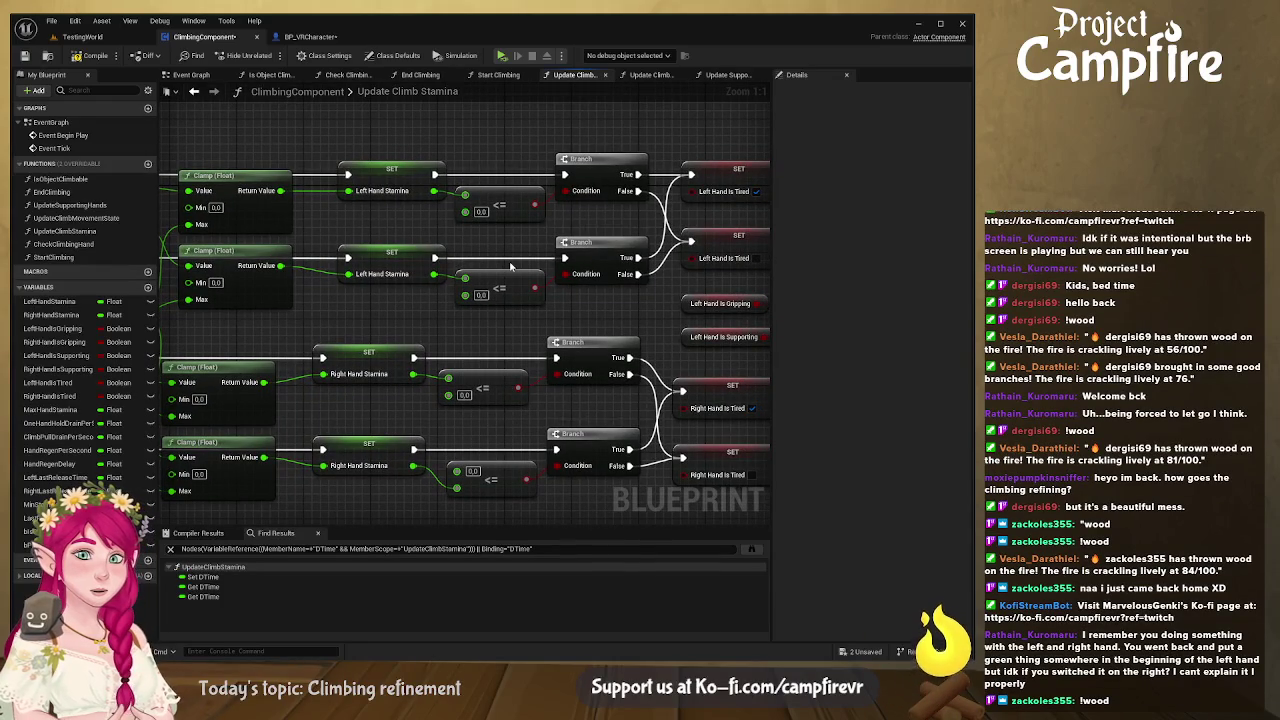
{"action": "left_click_drag", "start_coordinate": [583, 293], "coordinate": [406, 315]}
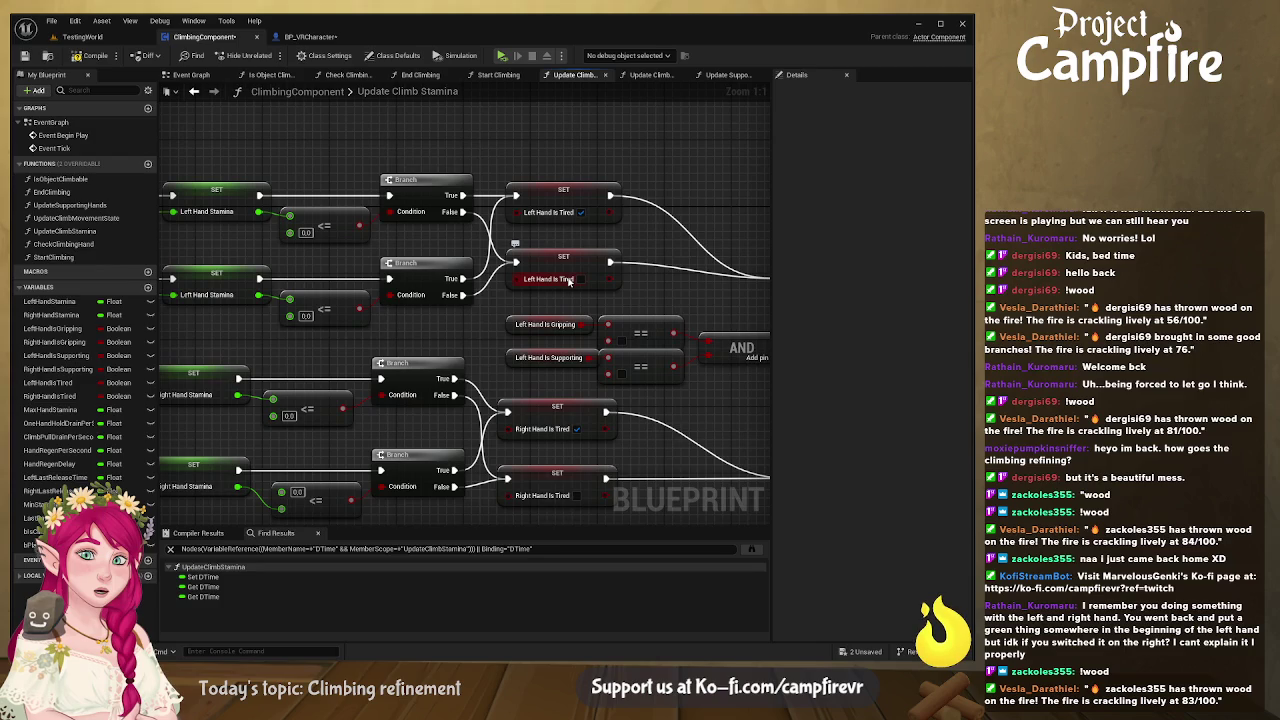
{"action": "mouse_move", "coordinate": [593, 300]}
{"action": "left_mouse_down"}
{"action": "mouse_move", "coordinate": [538, 224]}
{"action": "mouse_move", "coordinate": [438, 204]}
{"action": "mouse_move", "coordinate": [257, 279]}
{"action": "mouse_move", "coordinate": [239, 241]}
{"action": "left_mouse_up"}
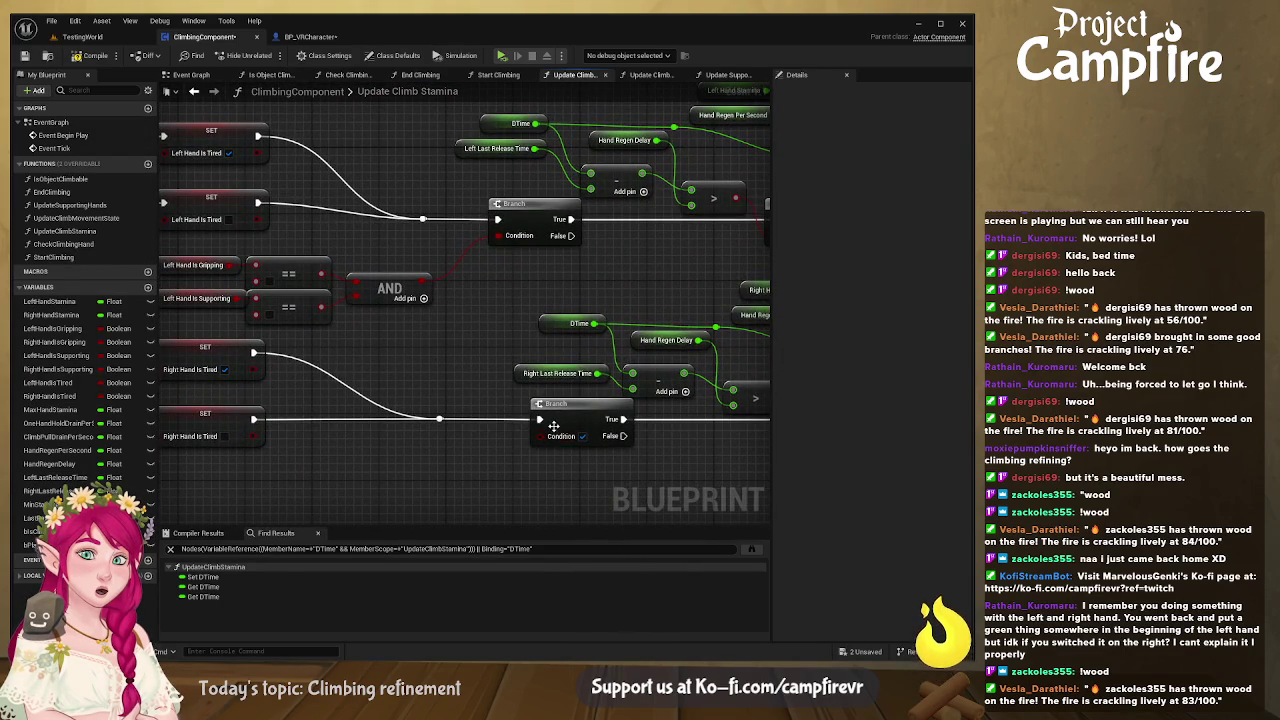
{"action": "mouse_move", "coordinate": [408, 341]}
{"action": "left_mouse_down"}
{"action": "mouse_move", "coordinate": [583, 289]}
{"action": "mouse_move", "coordinate": [330, 230]}
{"action": "mouse_move", "coordinate": [300, 200]}
{"action": "mouse_move", "coordinate": [623, 277]}
{"action": "left_mouse_up"}
{"action": "left_click_drag", "start_coordinate": [600, 186], "coordinate": [295, 268]}
{"action": "key", "text": "ctrl+c"}
{"action": "key", "text": "ctrl+v"}
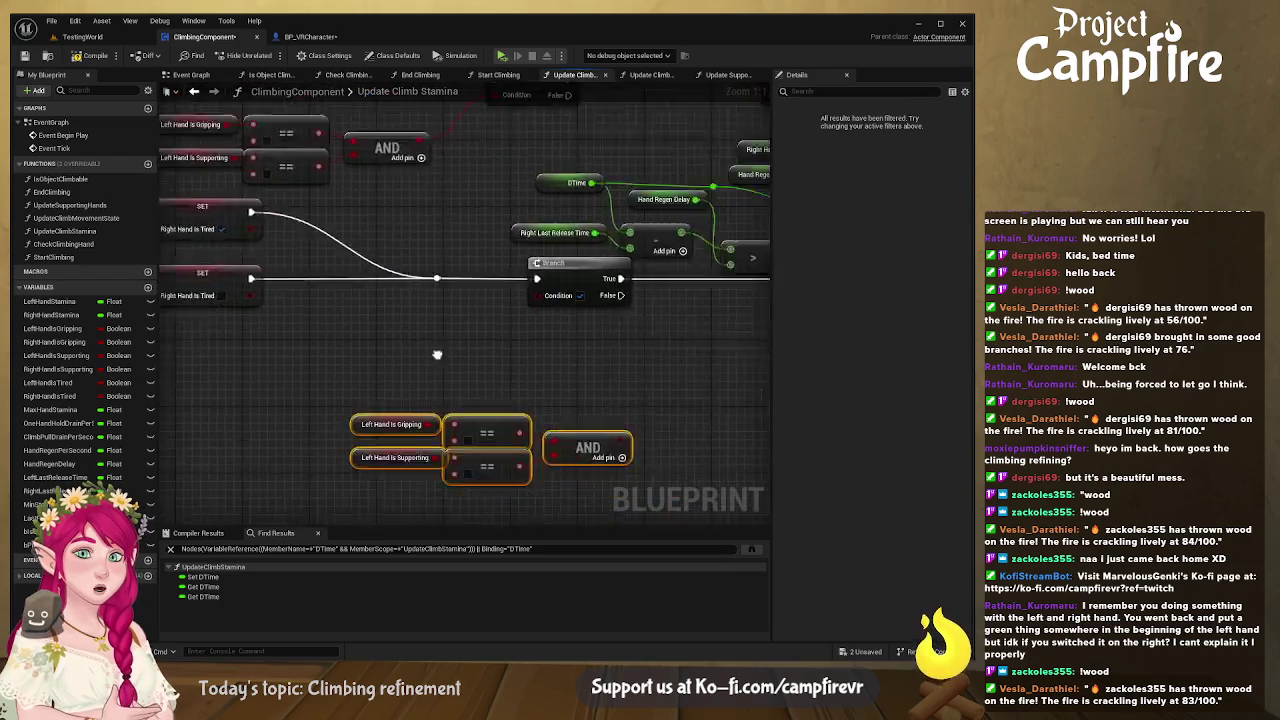
- Replace the pasted Left Hand getters with Right Hand Is Gripping and Right Hand Is Supporting getters
{"action": "mouse_move", "coordinate": [524, 469]}
{"action": "left_mouse_down"}
{"action": "mouse_move", "coordinate": [423, 378]}
{"action": "mouse_move", "coordinate": [457, 397]}
{"action": "mouse_move", "coordinate": [452, 330]}
{"action": "left_mouse_up"}
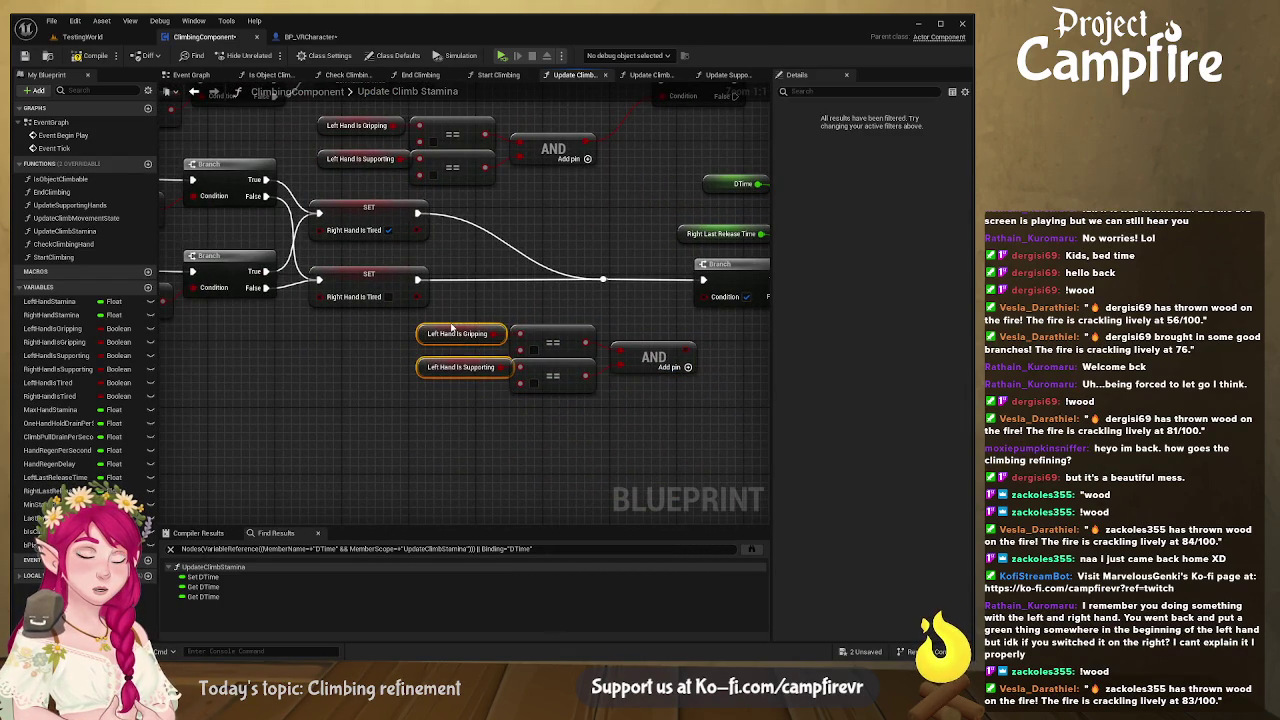
{"action": "key", "text": "Delete"}
{"action": "left_click", "coordinate": [55, 342]}
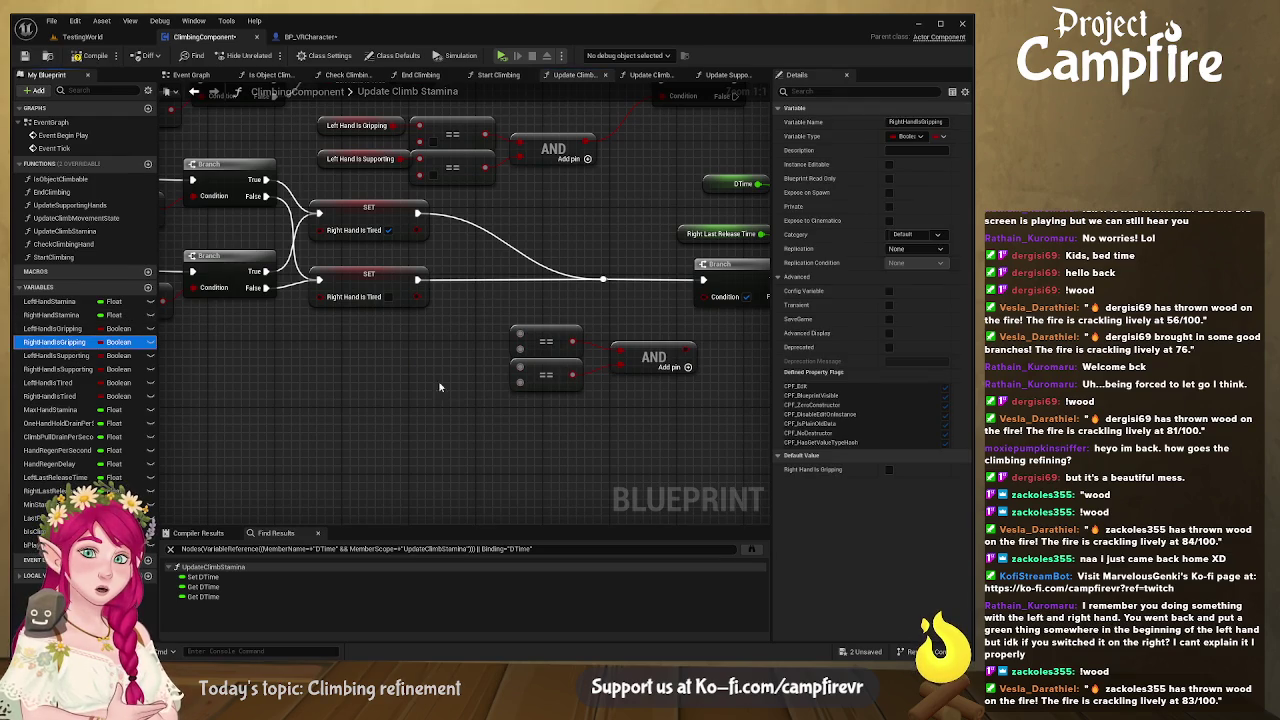
{"action": "mouse_move", "coordinate": [431, 343]}
{"action": "left_mouse_down"}
{"action": "mouse_move", "coordinate": [431, 356]}
{"action": "mouse_move", "coordinate": [503, 390]}
{"action": "mouse_move", "coordinate": [410, 343]}
{"action": "mouse_move", "coordinate": [320, 340]}
{"action": "left_mouse_up"}
{"action": "left_click", "coordinate": [55, 369]}
- Wire the right-hand AND result into the regen Branch condition and tidy the nodes
{"action": "left_click_drag", "start_coordinate": [546, 355], "coordinate": [557, 302]}
{"action": "mouse_move", "coordinate": [552, 438]}
{"action": "left_mouse_down"}
{"action": "mouse_move", "coordinate": [360, 330]}
{"action": "mouse_move", "coordinate": [272, 326]}
{"action": "mouse_move", "coordinate": [316, 347]}
{"action": "left_mouse_up"}
{"action": "left_click", "coordinate": [345, 388]}
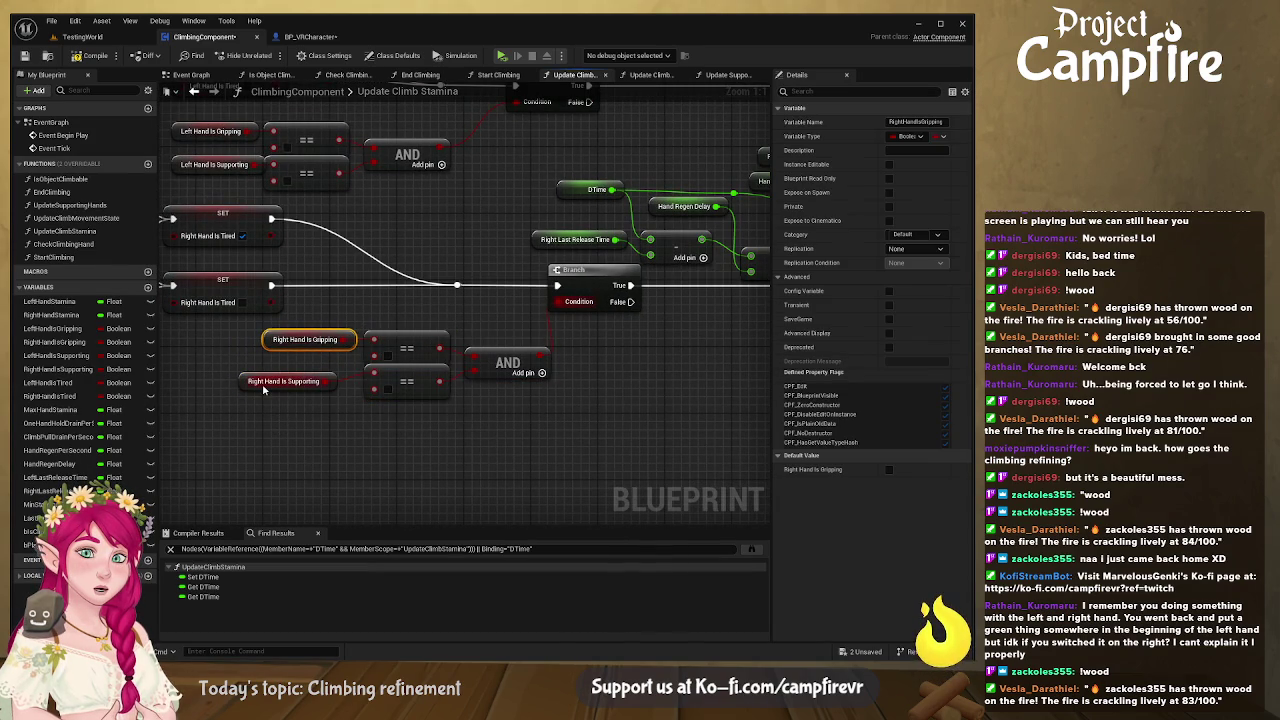
{"action": "left_click_drag", "start_coordinate": [263, 390], "coordinate": [287, 391]}
{"action": "left_click_drag", "start_coordinate": [488, 425], "coordinate": [290, 330]}
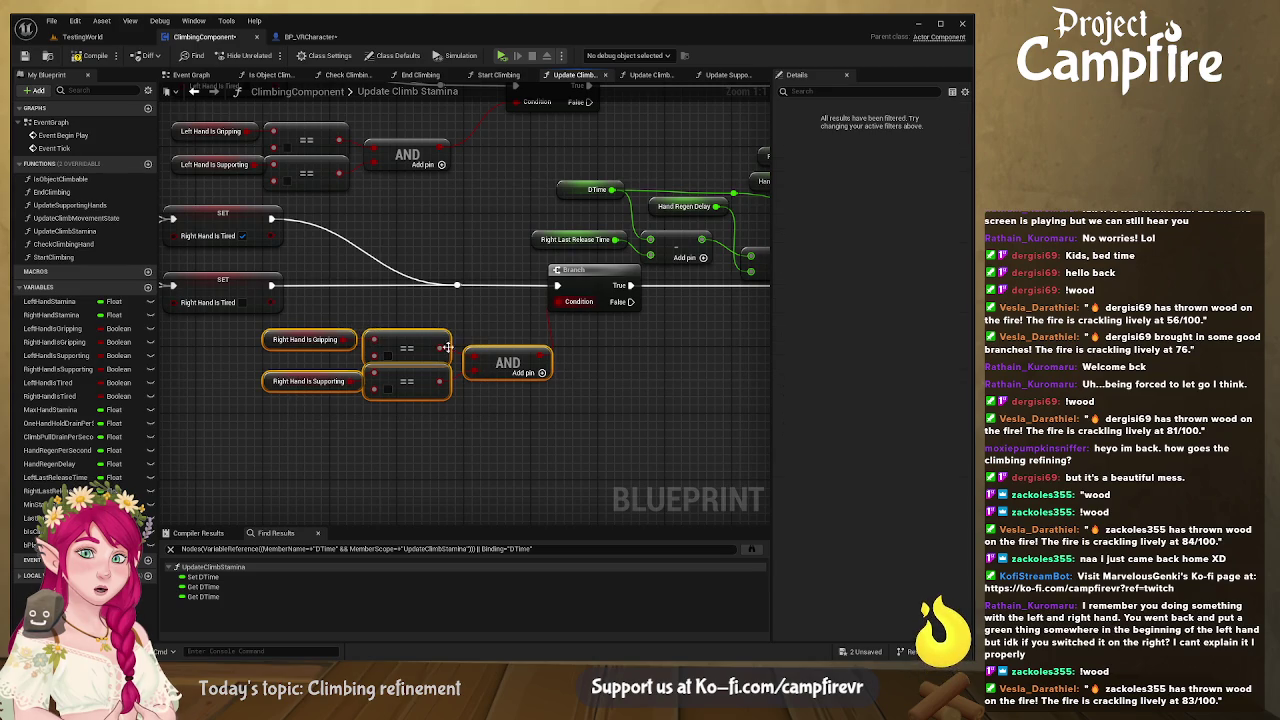
{"action": "left_click", "coordinate": [488, 377]}
{"action": "mouse_move", "coordinate": [488, 377]}
{"action": "left_mouse_down"}
{"action": "mouse_move", "coordinate": [487, 345]}
{"action": "mouse_move", "coordinate": [421, 353]}
{"action": "mouse_move", "coordinate": [341, 322]}
{"action": "left_mouse_up"}
{"action": "scroll", "coordinate": [488, 396], "scroll_direction": "up", "scroll_amount": 5}
{"action": "left_click_drag", "start_coordinate": [412, 280], "coordinate": [428, 346]}
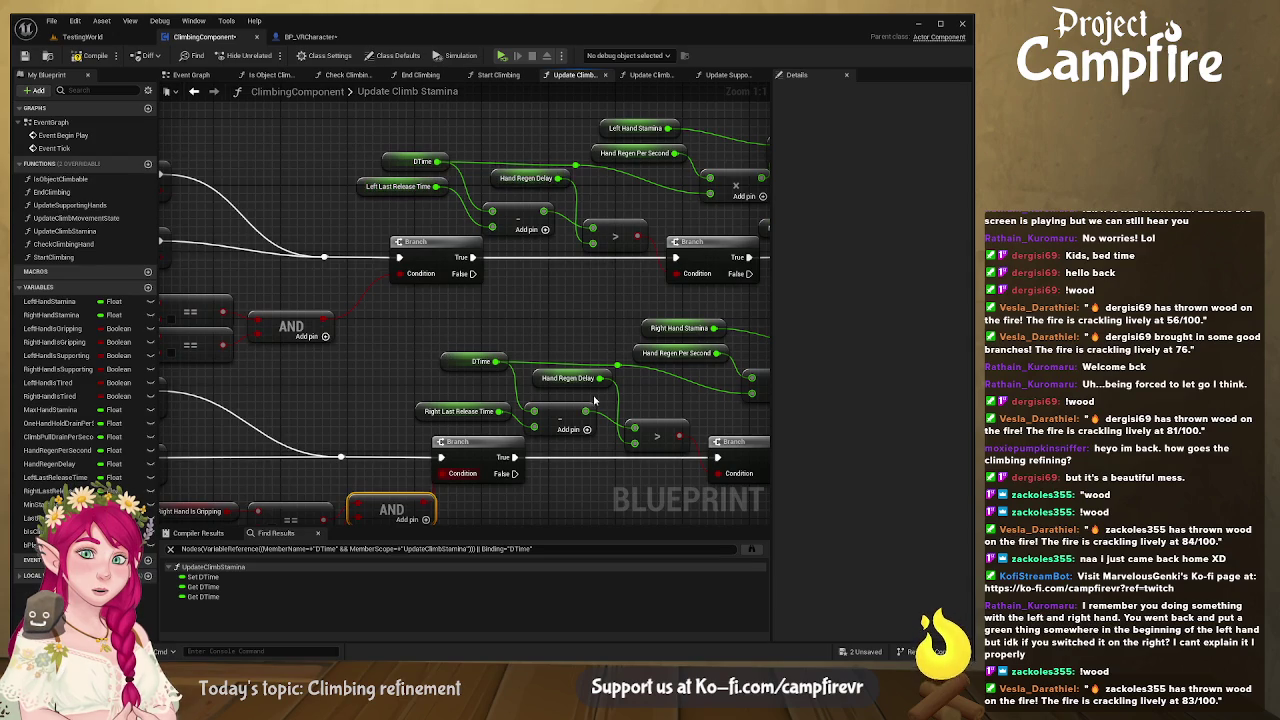
- Check the Hand Regen Per Second default value in the regen chain
{"action": "mouse_move", "coordinate": [590, 388]}
{"action": "left_mouse_down"}
{"action": "mouse_move", "coordinate": [550, 322]}
{"action": "mouse_move", "coordinate": [499, 382]}
{"action": "mouse_move", "coordinate": [507, 394]}
{"action": "left_mouse_up"}
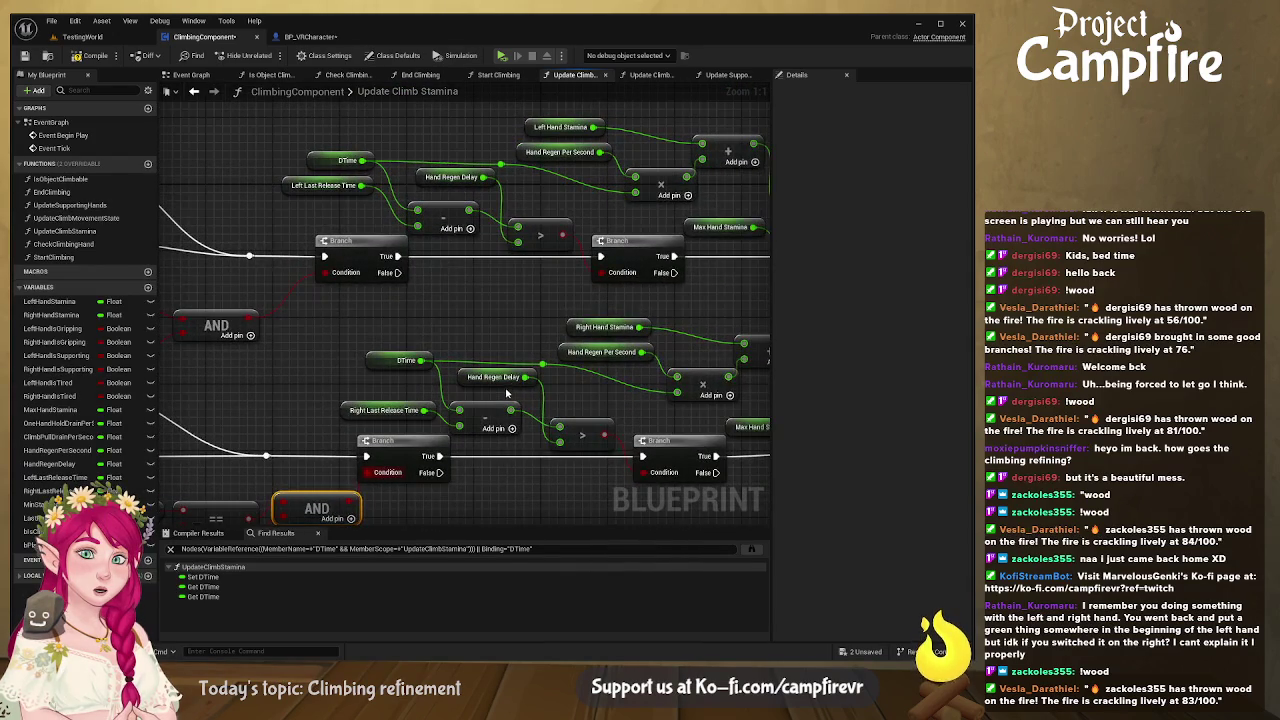
{"action": "left_click_drag", "start_coordinate": [594, 120], "coordinate": [531, 140]}
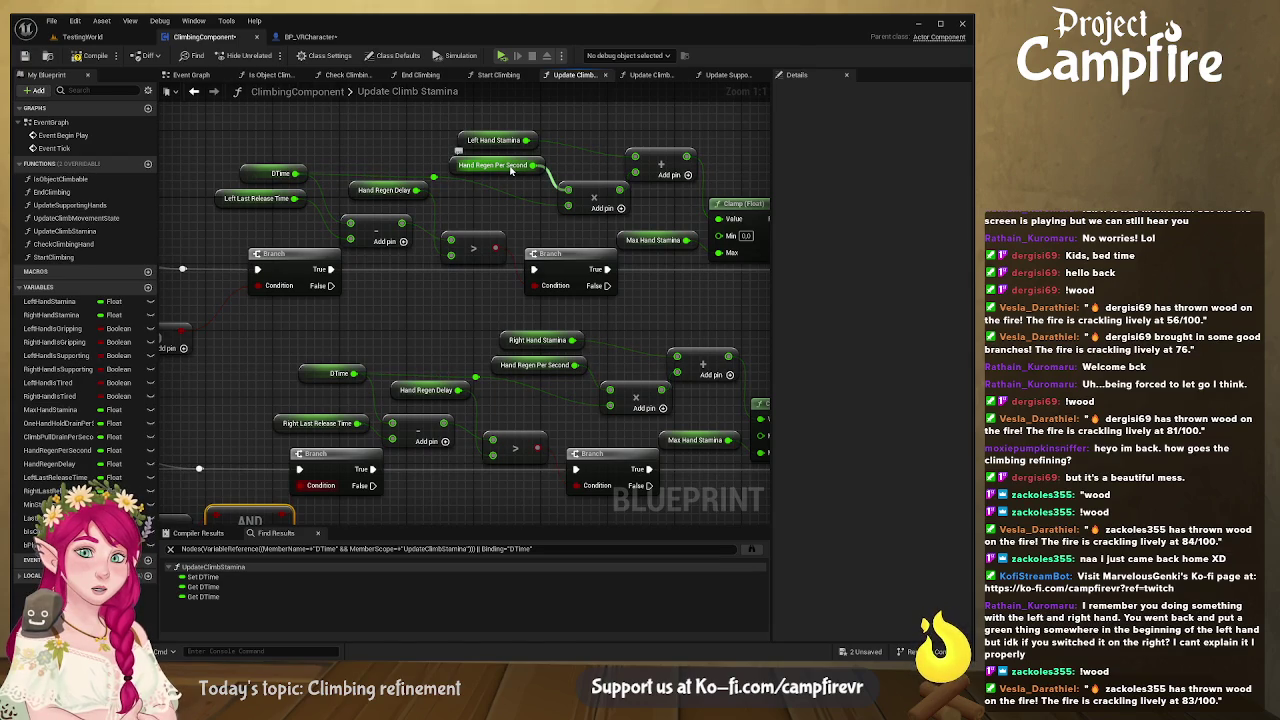
{"action": "mouse_move", "coordinate": [510, 170]}
{"action": "left_mouse_down"}
{"action": "mouse_move", "coordinate": [597, 316]}
{"action": "mouse_move", "coordinate": [680, 345]}
{"action": "mouse_move", "coordinate": [562, 342]}
{"action": "left_mouse_up"}
{"action": "mouse_move", "coordinate": [352, 376]}
{"action": "left_mouse_down"}
{"action": "mouse_move", "coordinate": [354, 316]}
{"action": "mouse_move", "coordinate": [270, 340]}
{"action": "mouse_move", "coordinate": [204, 263]}
{"action": "mouse_move", "coordinate": [367, 353]}
{"action": "left_mouse_up"}
{"action": "mouse_move", "coordinate": [498, 327]}
{"action": "left_mouse_down"}
{"action": "mouse_move", "coordinate": [520, 334]}
{"action": "mouse_move", "coordinate": [426, 288]}
{"action": "mouse_move", "coordinate": [287, 319]}
{"action": "mouse_move", "coordinate": [331, 339]}
{"action": "left_mouse_up"}
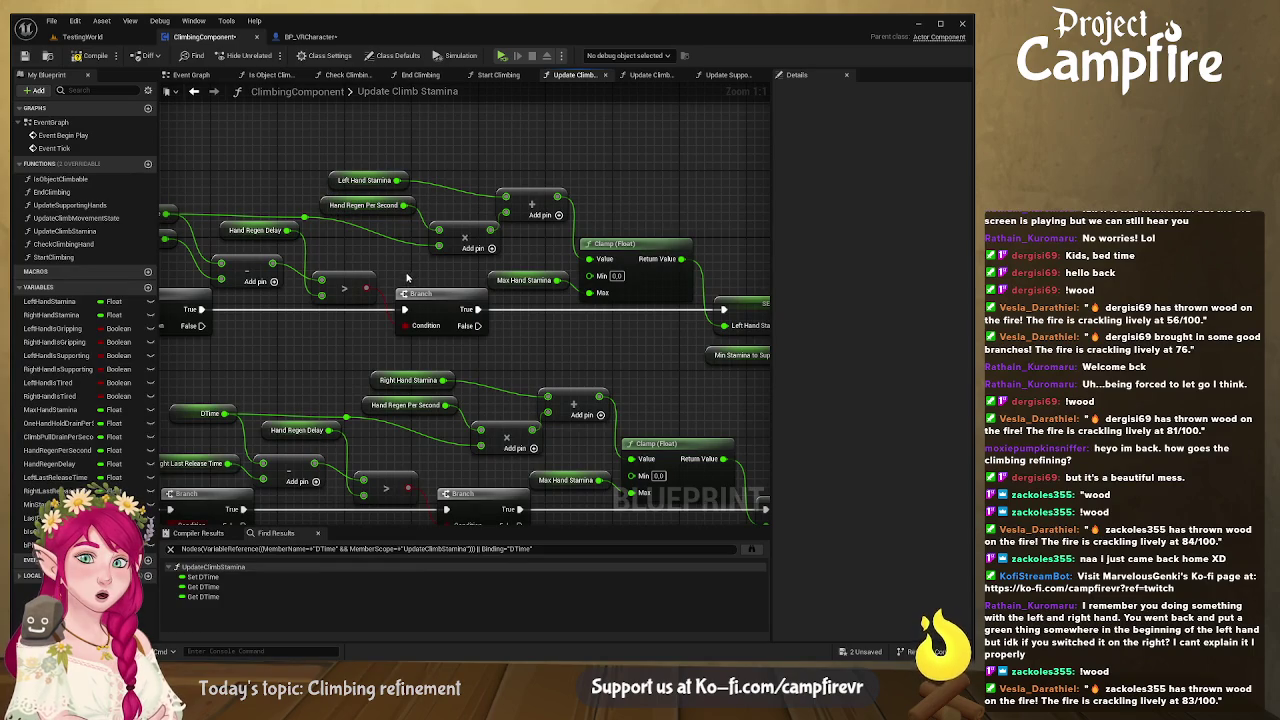
{"action": "left_click", "coordinate": [333, 207]}
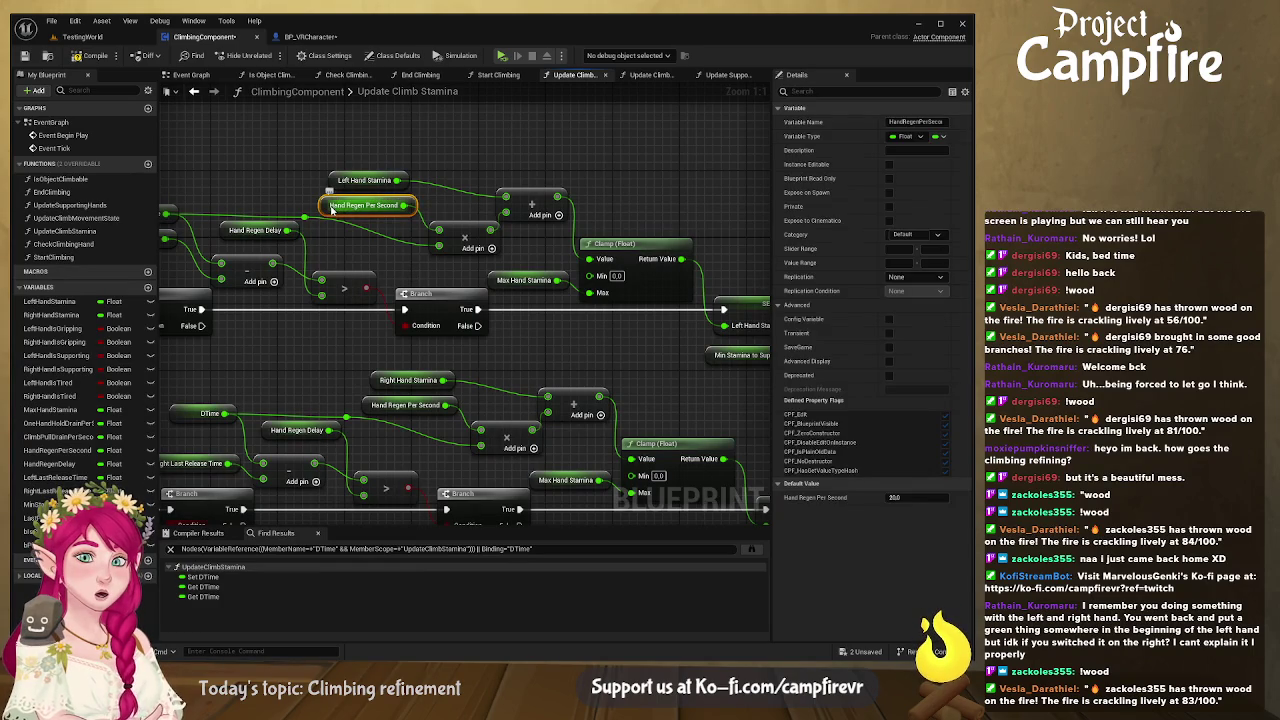
- Inspect the Max Hand Stamina, Min Stamina to Support and Right Hand Is Tired nodes
{"action": "mouse_move", "coordinate": [369, 244]}
{"action": "left_mouse_down"}
{"action": "mouse_move", "coordinate": [363, 210]}
{"action": "mouse_move", "coordinate": [343, 205]}
{"action": "left_mouse_up"}
{"action": "left_click_drag", "start_coordinate": [492, 298], "coordinate": [388, 285]}
{"action": "left_click", "coordinate": [362, 229]}
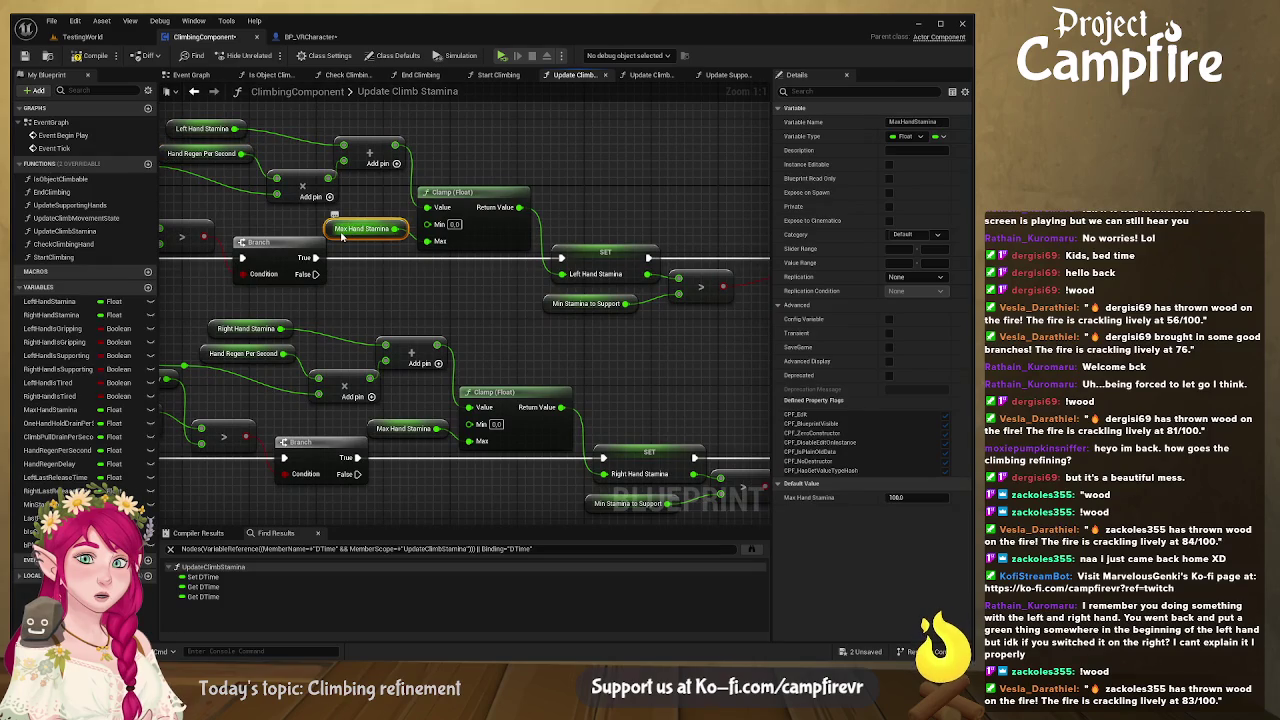
{"action": "left_click_drag", "start_coordinate": [589, 294], "coordinate": [508, 248]}
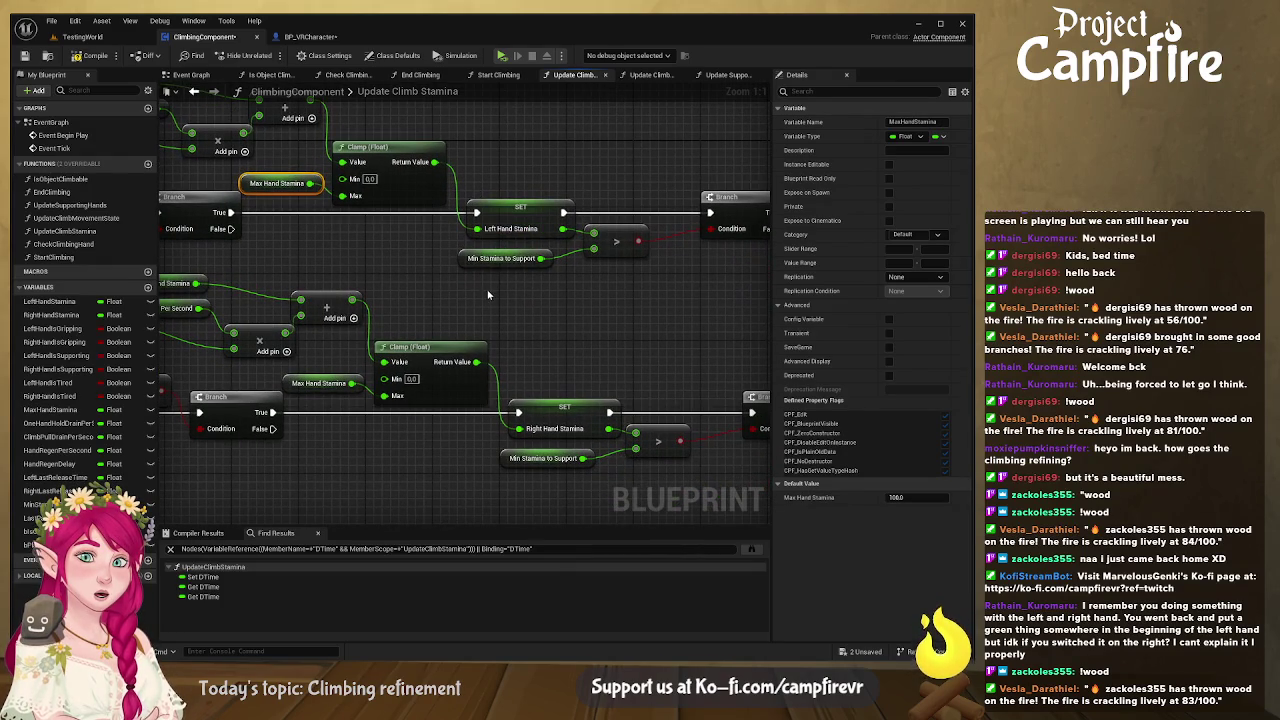
{"action": "left_click", "coordinate": [490, 259]}
{"action": "mouse_move", "coordinate": [544, 306]}
{"action": "left_mouse_down"}
{"action": "mouse_move", "coordinate": [459, 299]}
{"action": "mouse_move", "coordinate": [364, 219]}
{"action": "left_mouse_up"}
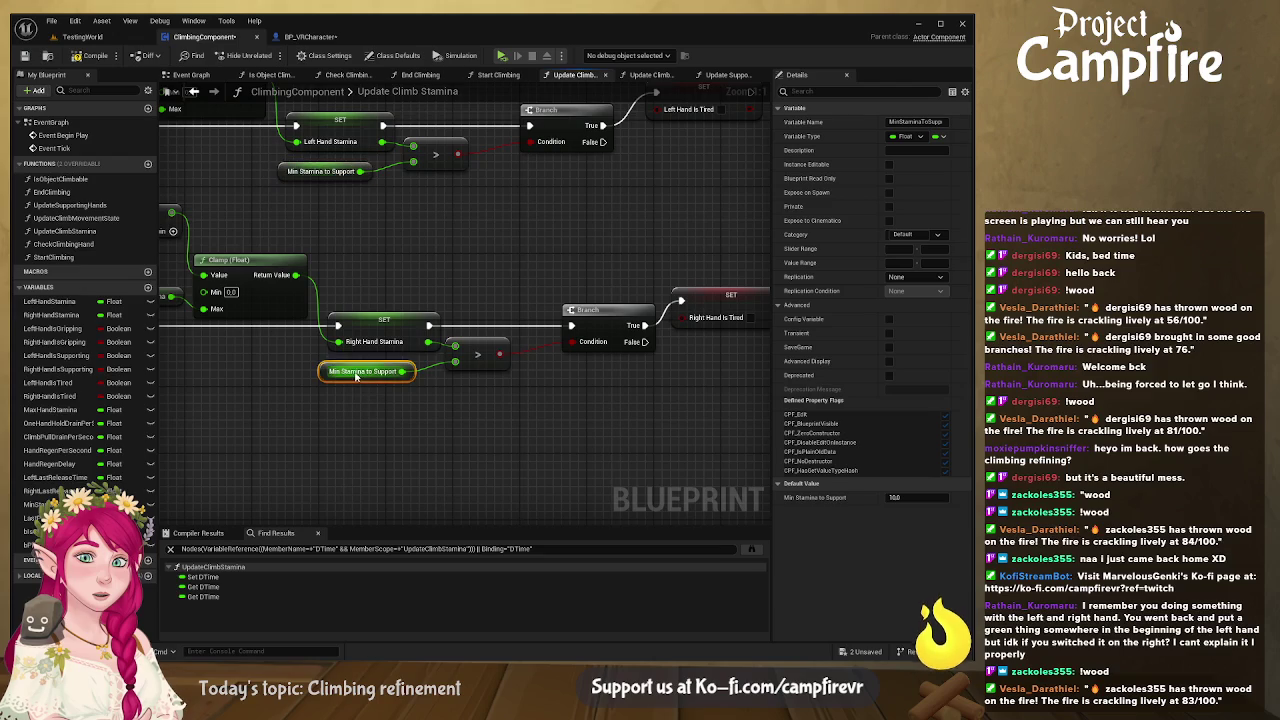
{"action": "left_click", "coordinate": [355, 374]}
{"action": "mouse_move", "coordinate": [478, 237]}
{"action": "left_mouse_down"}
{"action": "mouse_move", "coordinate": [431, 297]}
{"action": "mouse_move", "coordinate": [425, 210]}
{"action": "mouse_move", "coordinate": [659, 264]}
{"action": "left_mouse_up"}
{"action": "left_click", "coordinate": [654, 279]}
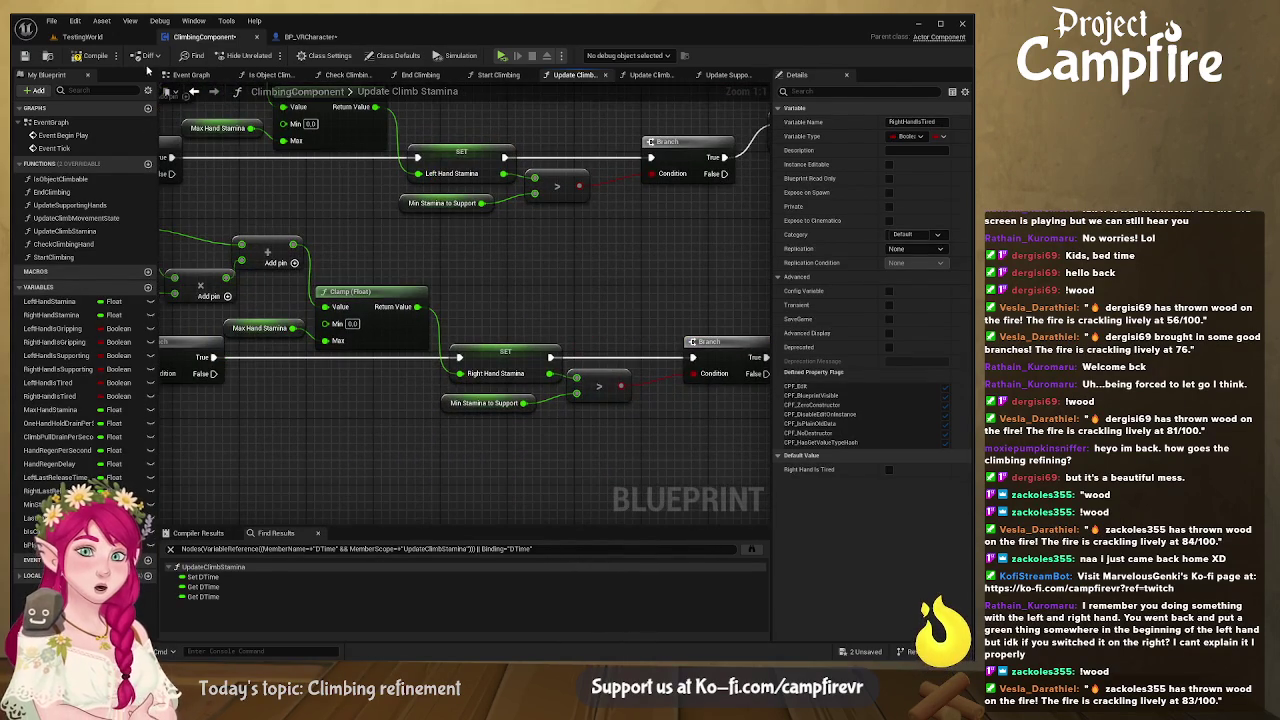
- Shift the upper left-hand regen Branch to the left
{"action": "left_click_drag", "start_coordinate": [640, 180], "coordinate": [330, 215]}
{"action": "mouse_move", "coordinate": [612, 194]}
{"action": "left_mouse_down"}
{"action": "mouse_move", "coordinate": [390, 257]}
{"action": "mouse_move", "coordinate": [438, 348]}
{"action": "mouse_move", "coordinate": [486, 328]}
{"action": "left_mouse_up"}
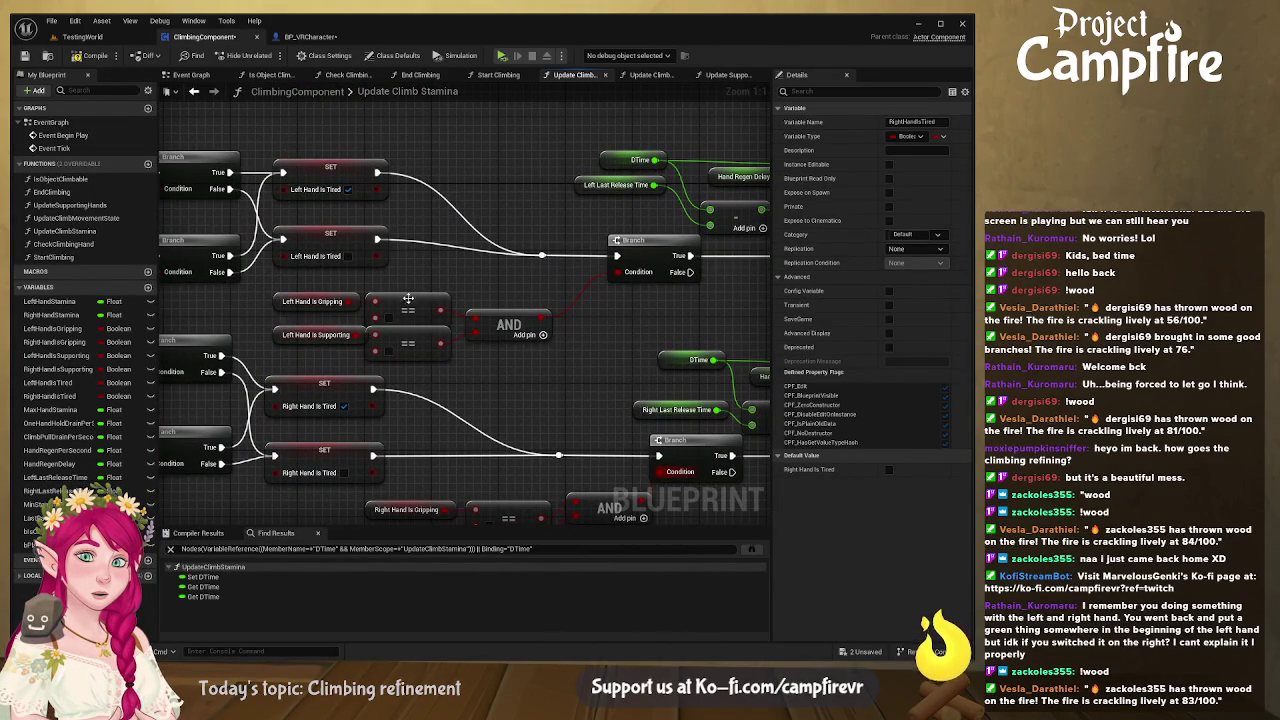
{"action": "left_click_drag", "start_coordinate": [418, 324], "coordinate": [465, 282]}
{"action": "left_click_drag", "start_coordinate": [563, 284], "coordinate": [428, 308]}
{"action": "mouse_move", "coordinate": [355, 258]}
{"action": "left_mouse_down"}
{"action": "mouse_move", "coordinate": [303, 262]}
{"action": "mouse_move", "coordinate": [422, 288]}
{"action": "left_mouse_up"}
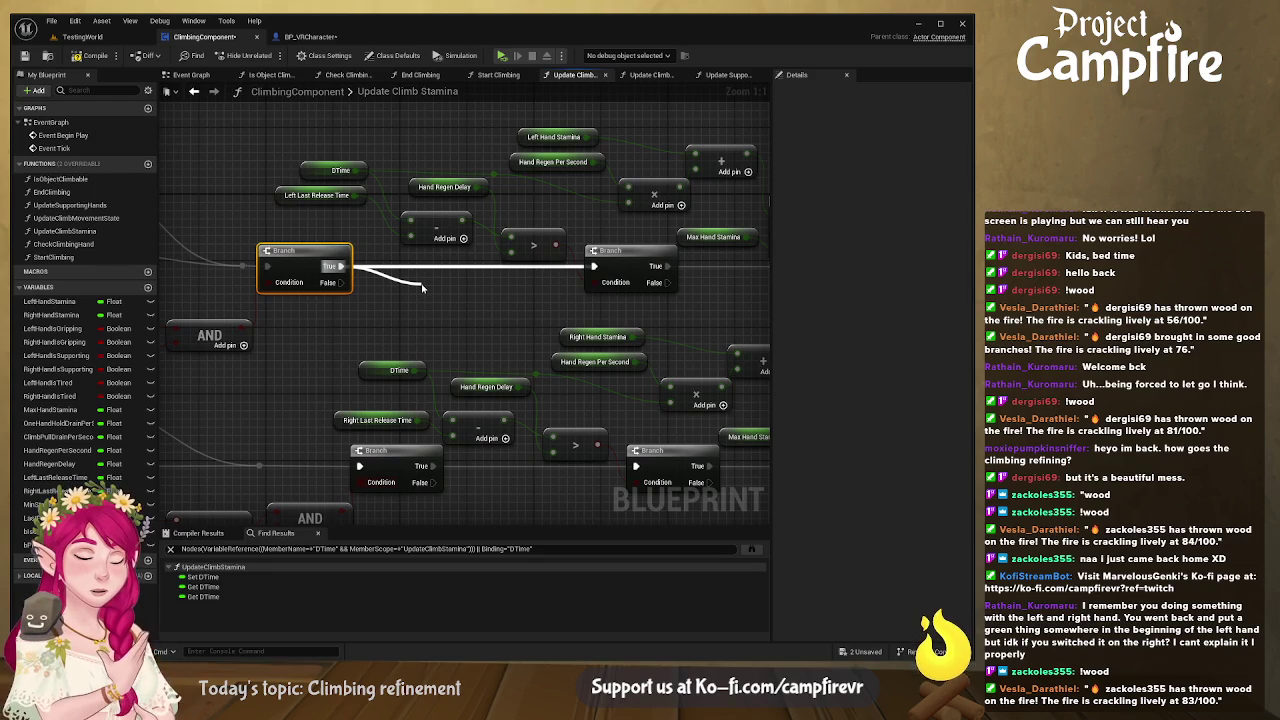
- Add a Print String reading 'REGEN!' between the regen Branches
{"action": "mouse_move", "coordinate": [422, 288]}
{"action": "left_mouse_down"}
{"action": "mouse_move", "coordinate": [438, 270]}
{"action": "mouse_move", "coordinate": [425, 258]}
{"action": "left_mouse_up"}
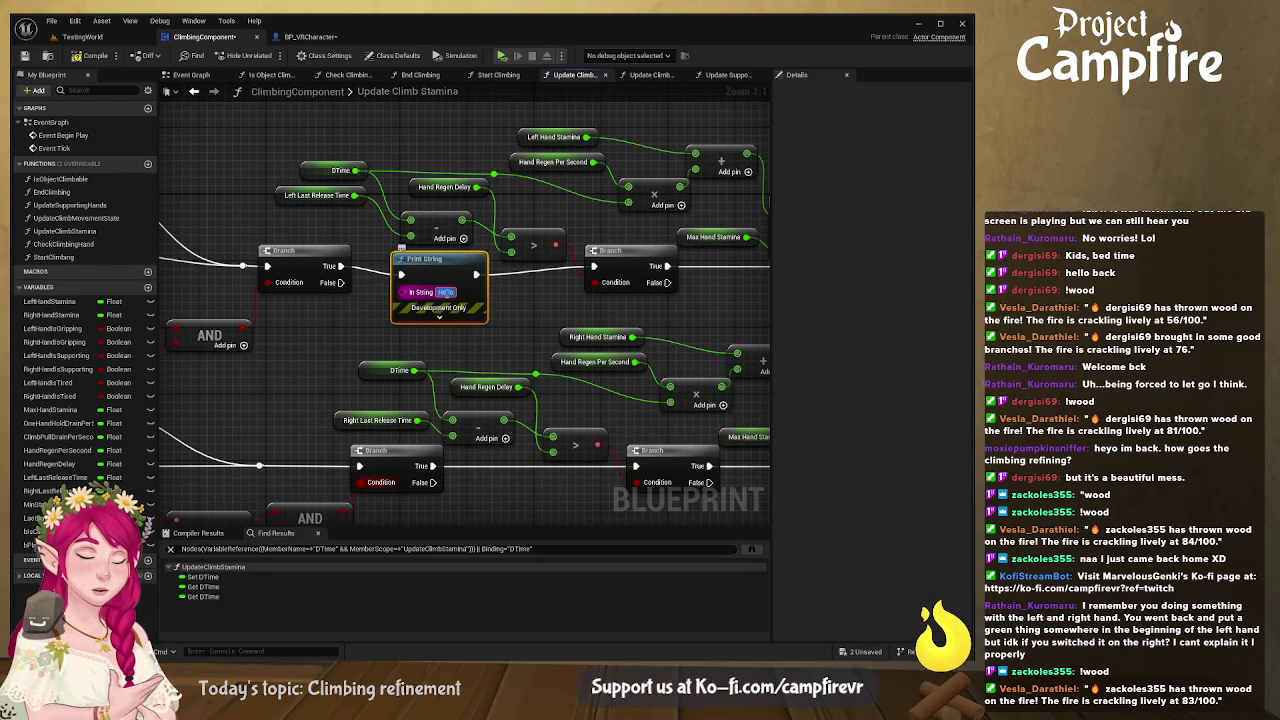
{"action": "type", "text": "REGEN!"}
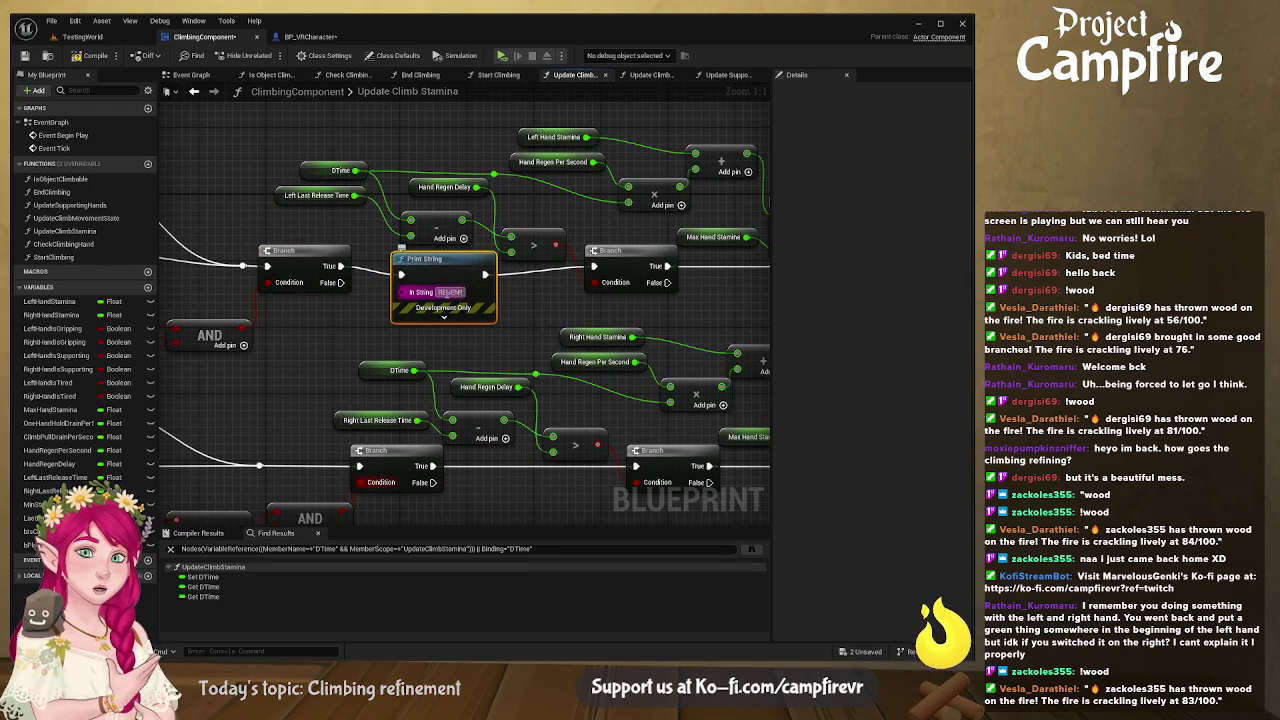
{"action": "key", "text": "Return"}
- Compile and save ClimbingComponent and switch to the BP_VRCharacter blueprint
{"action": "left_click", "coordinate": [360, 317]}
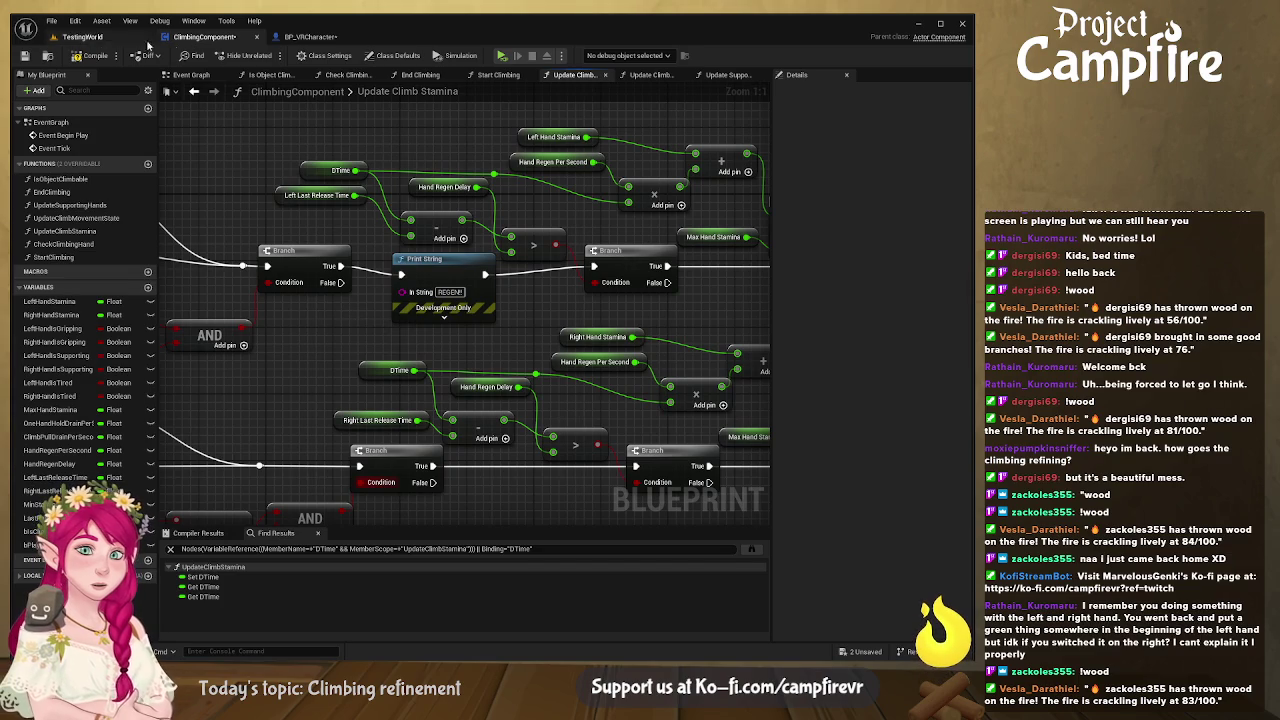
{"action": "left_click", "coordinate": [26, 56]}
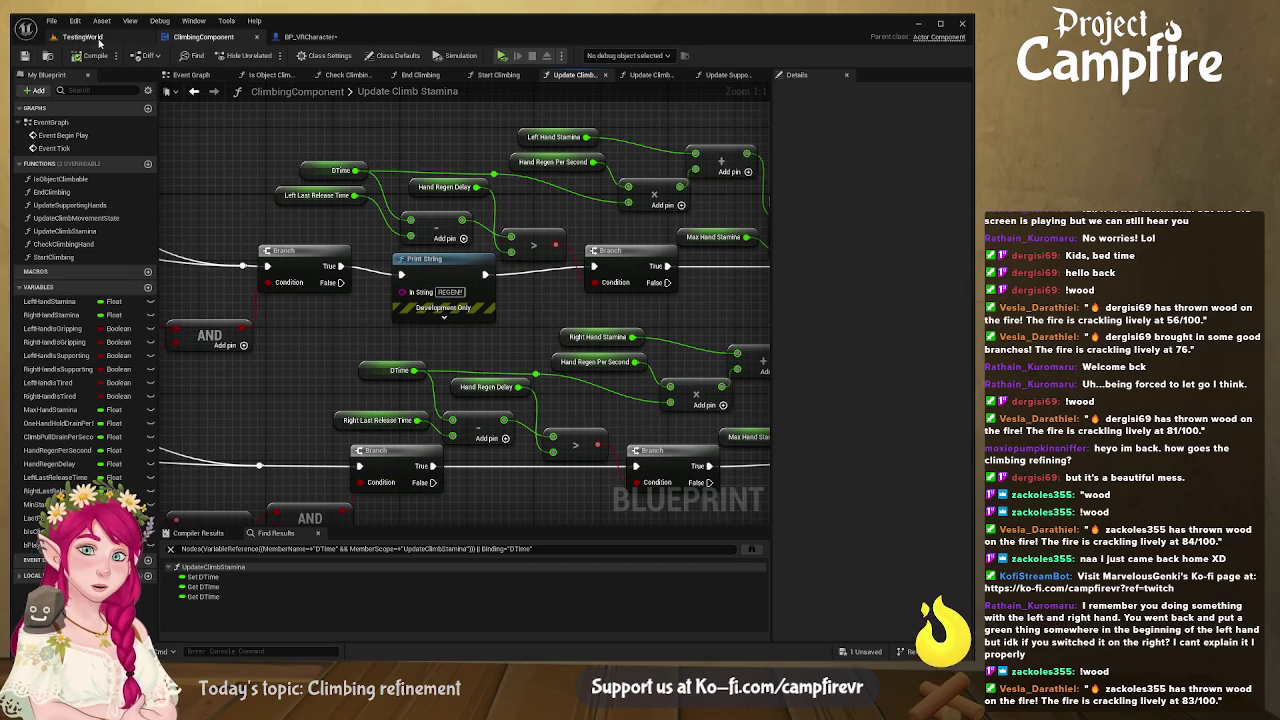
{"action": "left_click", "coordinate": [318, 37]}
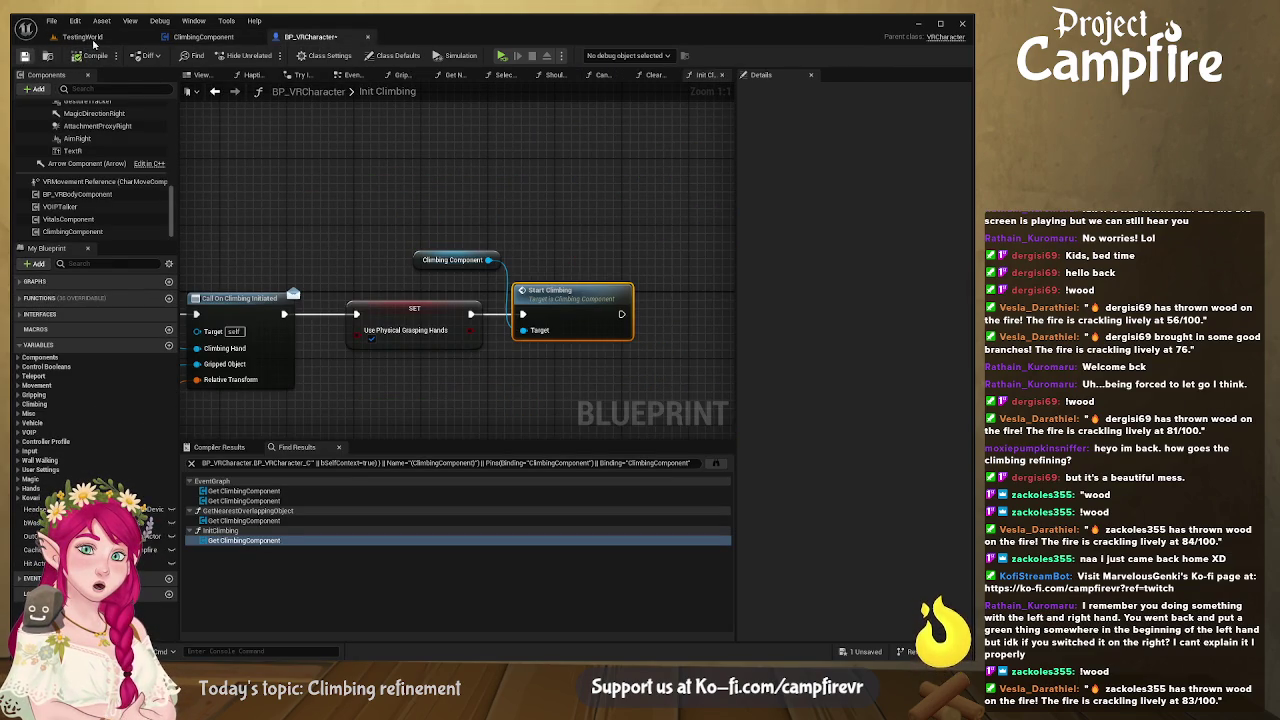
- Play the TestingWorld level to test the climbing stamina changes
{"action": "left_click", "coordinate": [84, 37]}
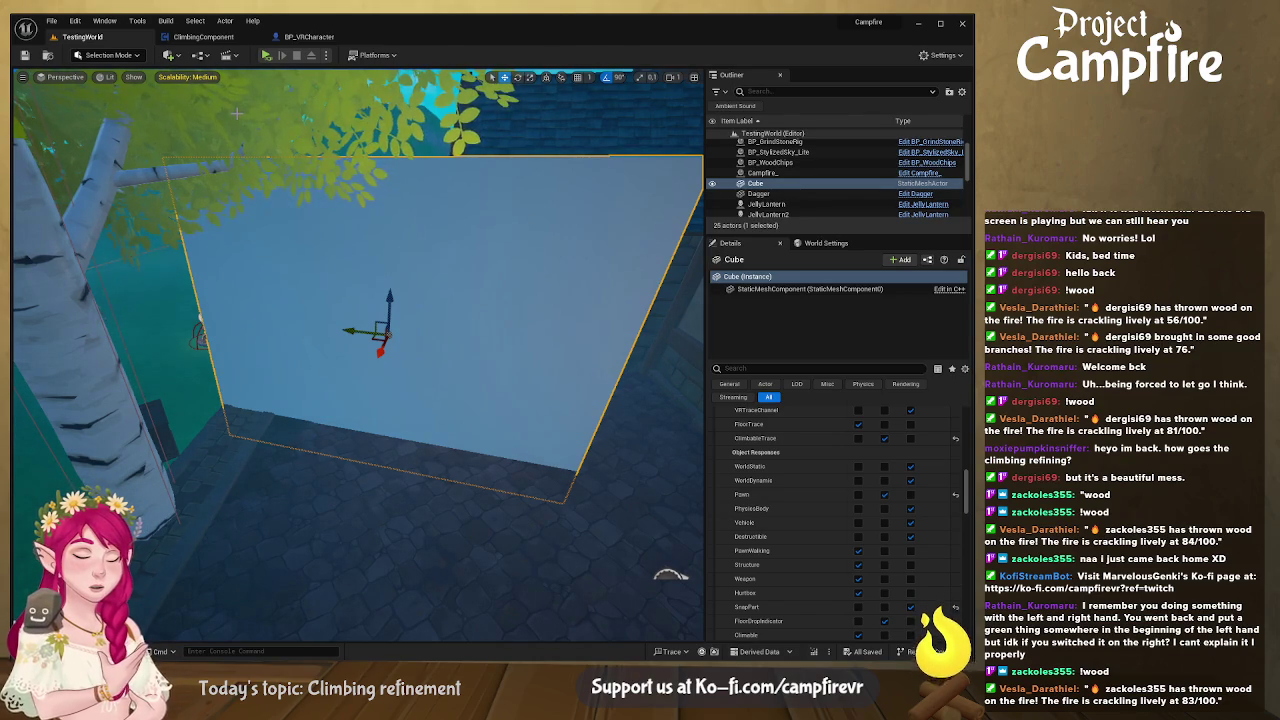
{"action": "left_click", "coordinate": [267, 55]}
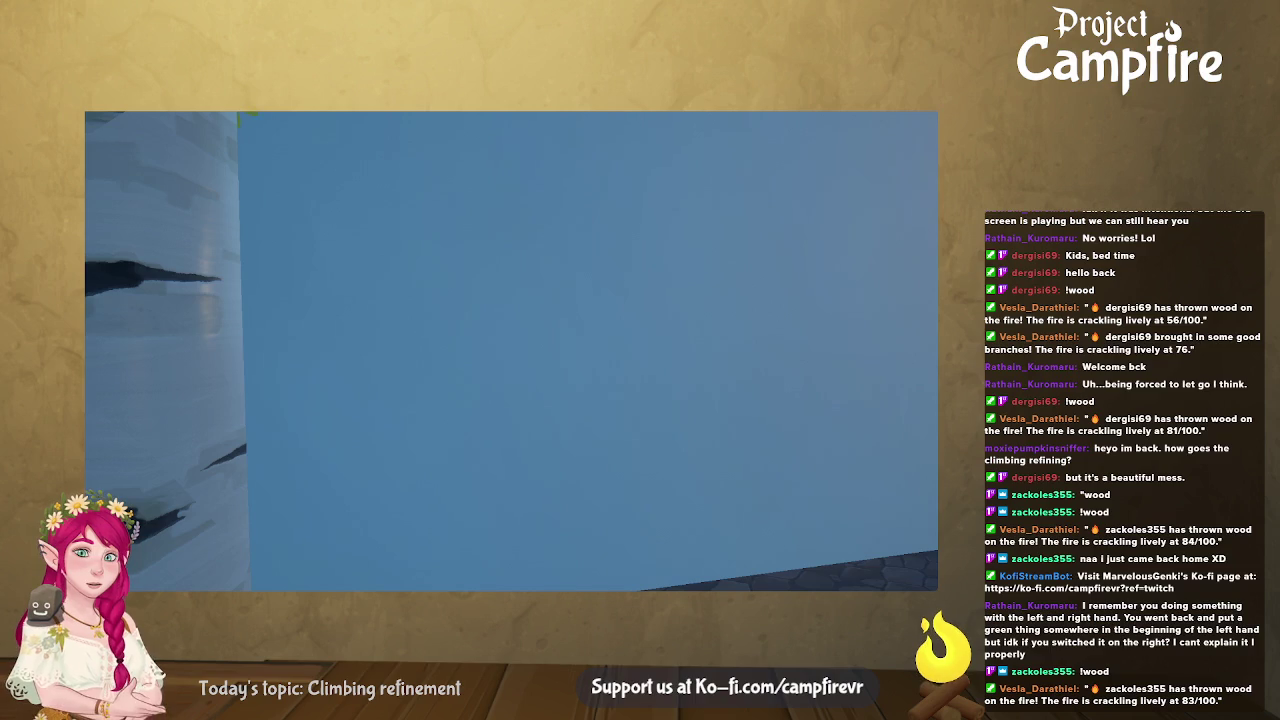
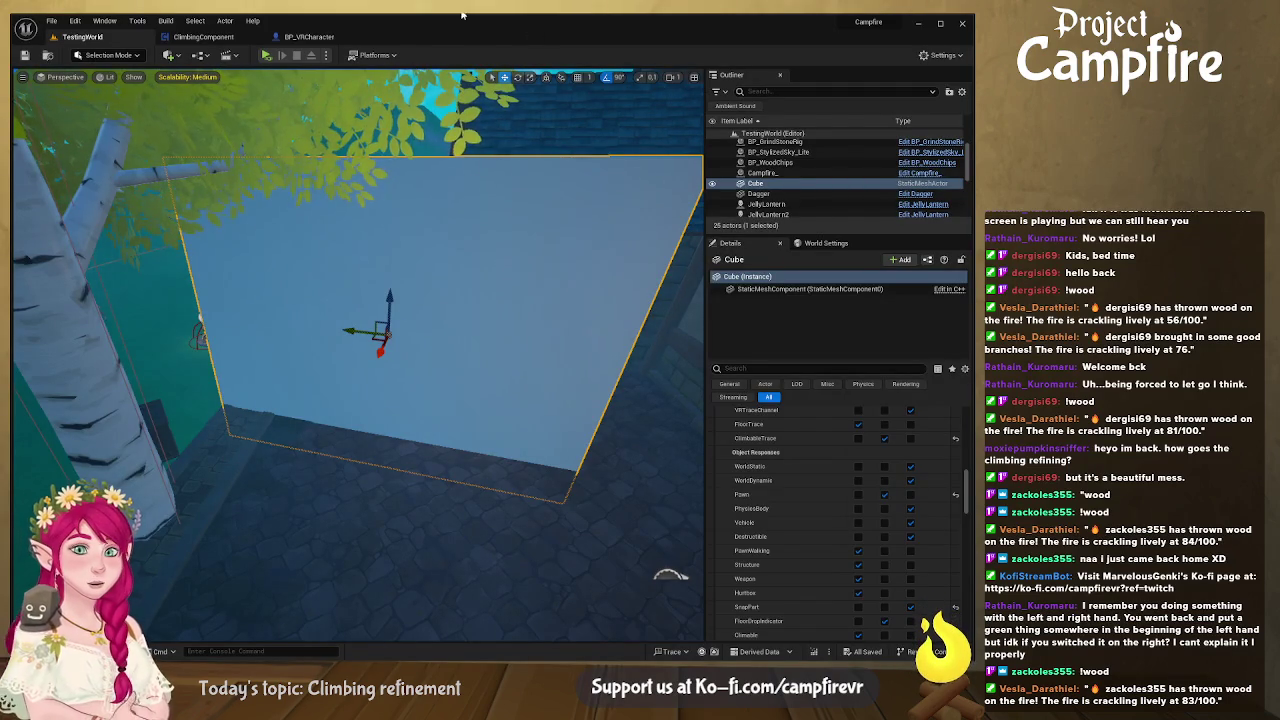
- Pan ClimbingComponent's Update Climb Stamina graph to the Left and Right Hand Is Tired SET nodes
{"action": "left_click", "coordinate": [229, 38]}
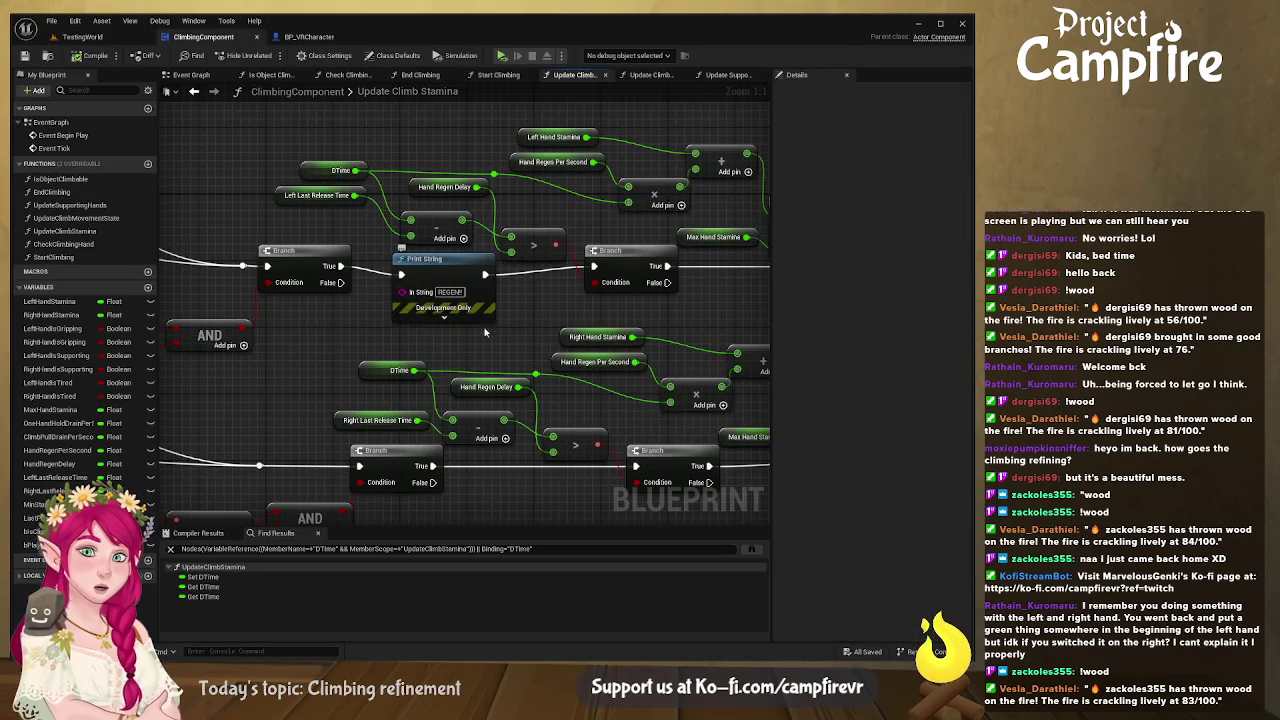
{"action": "left_click", "coordinate": [473, 292]}
{"action": "left_click_drag", "start_coordinate": [320, 325], "coordinate": [568, 312]}
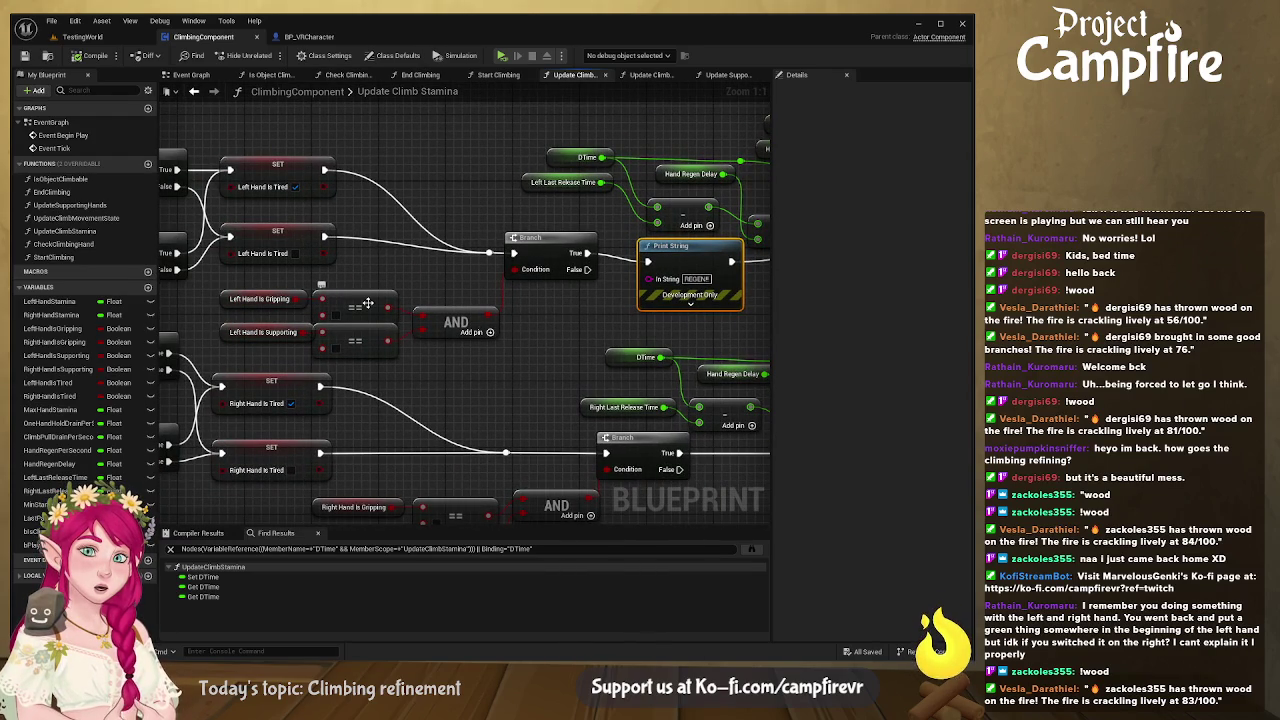
{"action": "mouse_move", "coordinate": [335, 316]}
{"action": "left_mouse_down"}
{"action": "mouse_move", "coordinate": [510, 305]}
{"action": "mouse_move", "coordinate": [536, 296]}
{"action": "mouse_move", "coordinate": [541, 274]}
{"action": "left_mouse_up"}
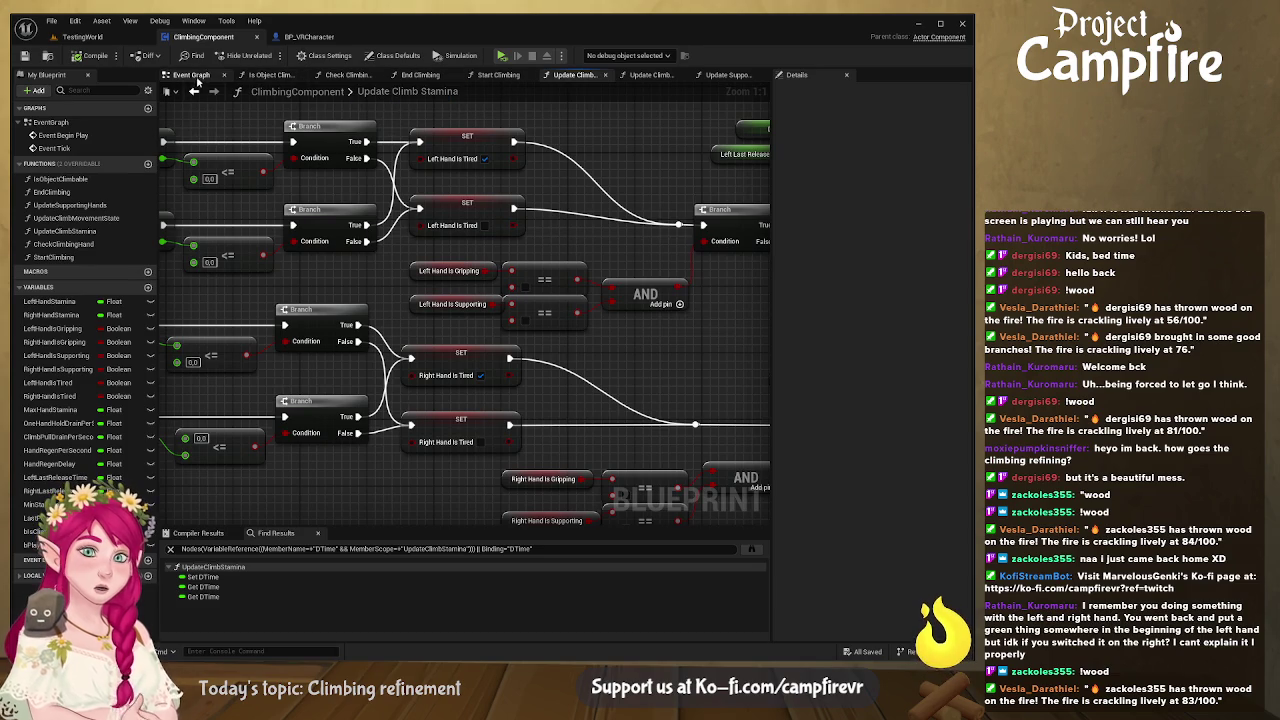
- Inspect the SET nodes in the End Climbing function graph, then return to the TestingWorld level
{"action": "left_click", "coordinate": [421, 75]}
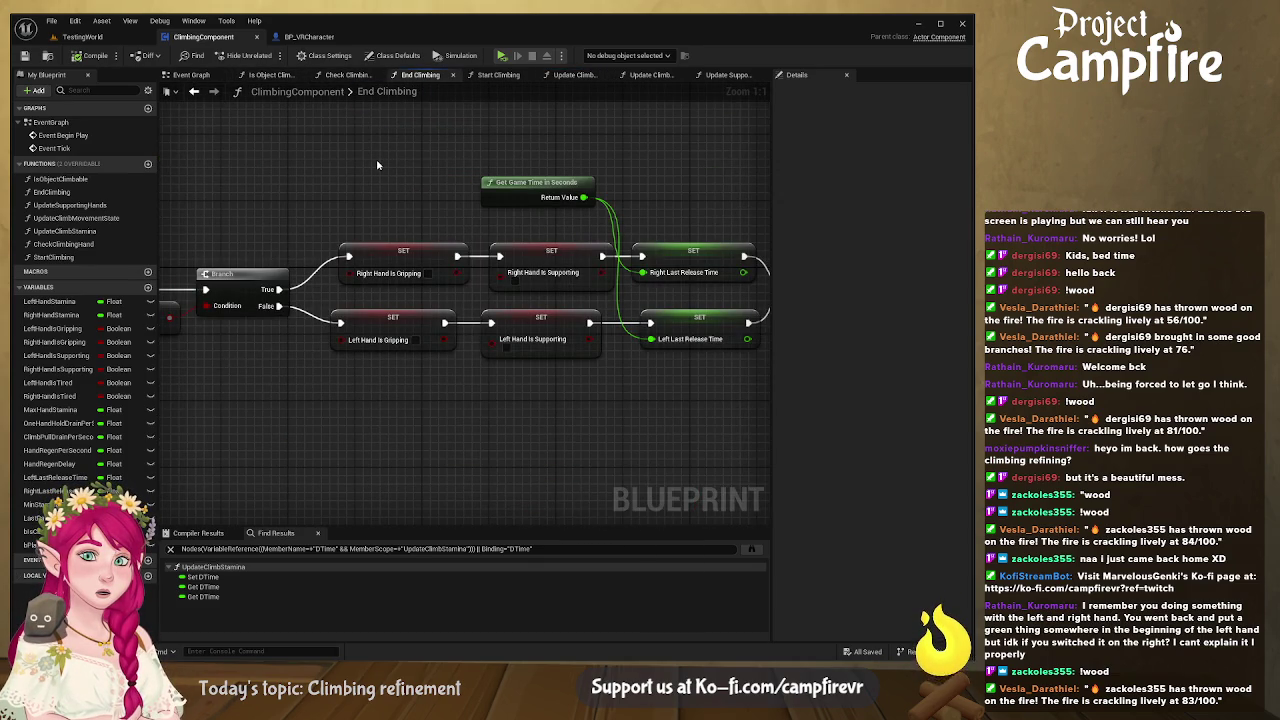
{"action": "left_click_drag", "start_coordinate": [377, 165], "coordinate": [390, 158]}
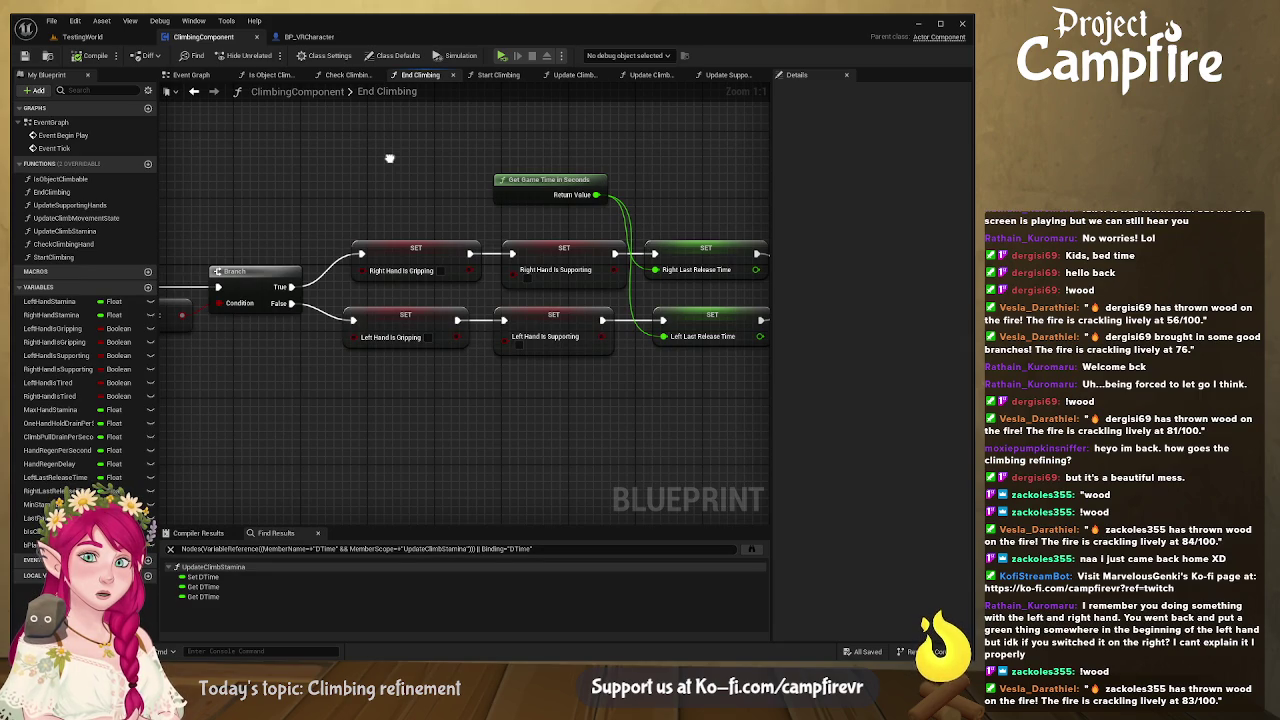
{"action": "mouse_move", "coordinate": [390, 158]}
{"action": "left_mouse_down"}
{"action": "mouse_move", "coordinate": [631, 151]}
{"action": "mouse_move", "coordinate": [400, 134]}
{"action": "left_mouse_up"}
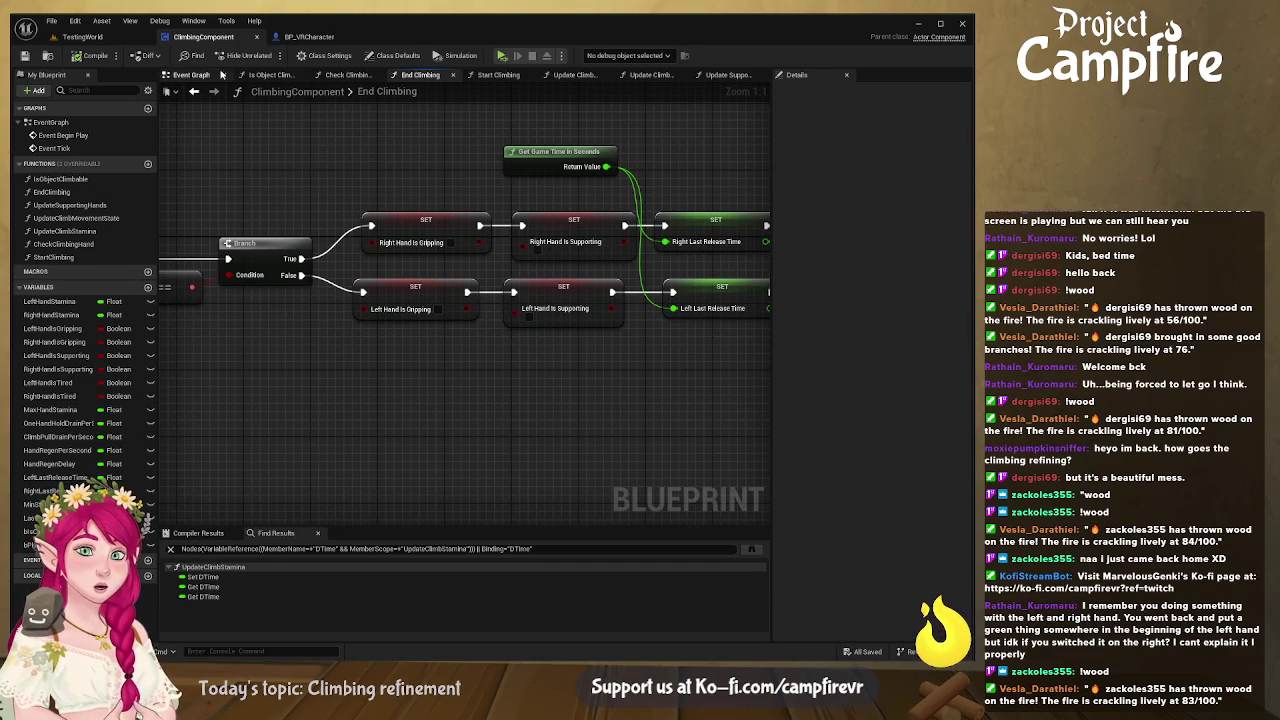
{"action": "left_click", "coordinate": [88, 37]}
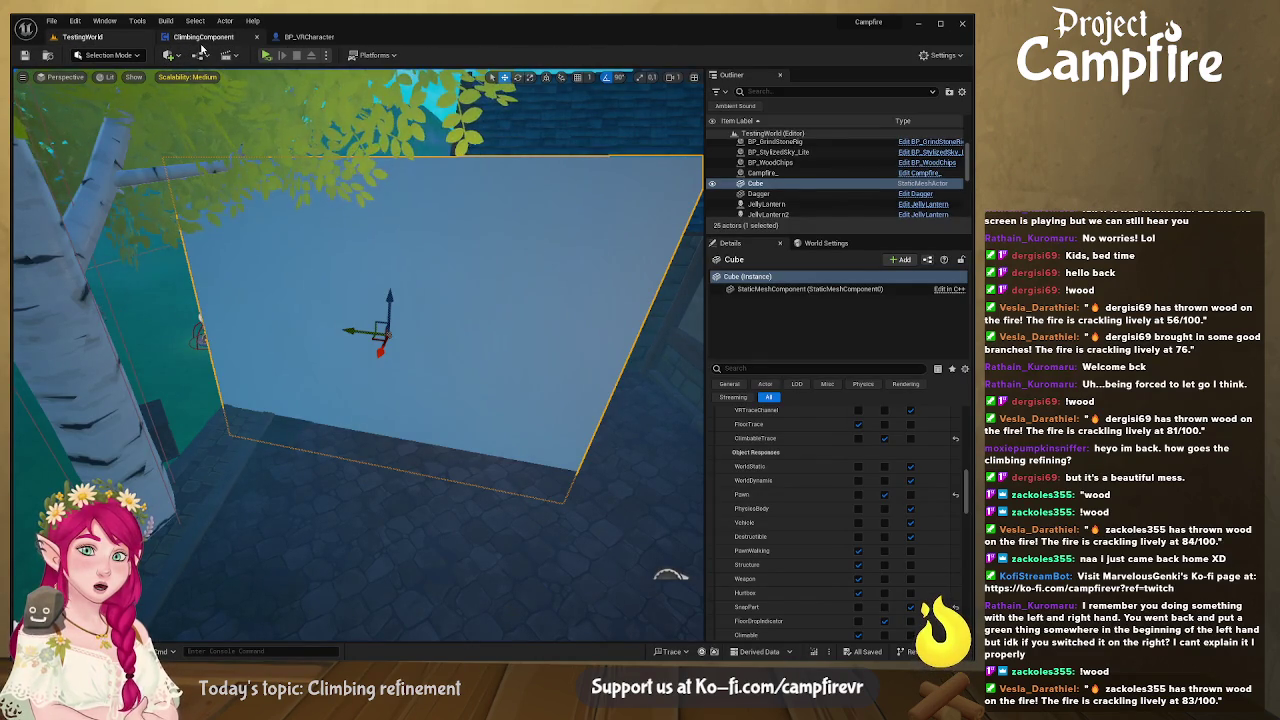
- In BP_VRCharacter, view the Is Hand Climbing and Climbing Hand nodes in Clear Climbing, then close it
{"action": "left_click", "coordinate": [305, 37]}
{"action": "scroll", "coordinate": [316, 296], "scroll_direction": "down", "scroll_amount": 5}
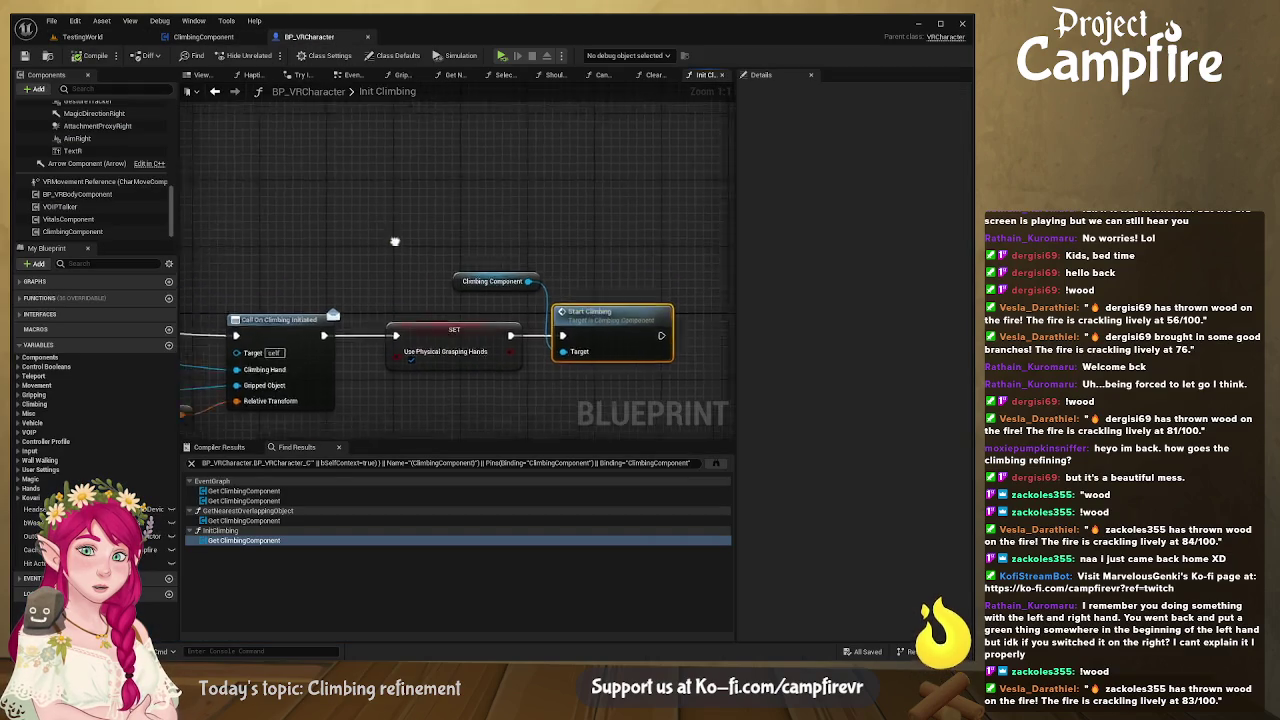
{"action": "left_click", "coordinate": [651, 76]}
{"action": "mouse_move", "coordinate": [424, 156]}
{"action": "left_mouse_down"}
{"action": "mouse_move", "coordinate": [686, 177]}
{"action": "mouse_move", "coordinate": [596, 182]}
{"action": "left_mouse_up"}
{"action": "left_click", "coordinate": [671, 76]}
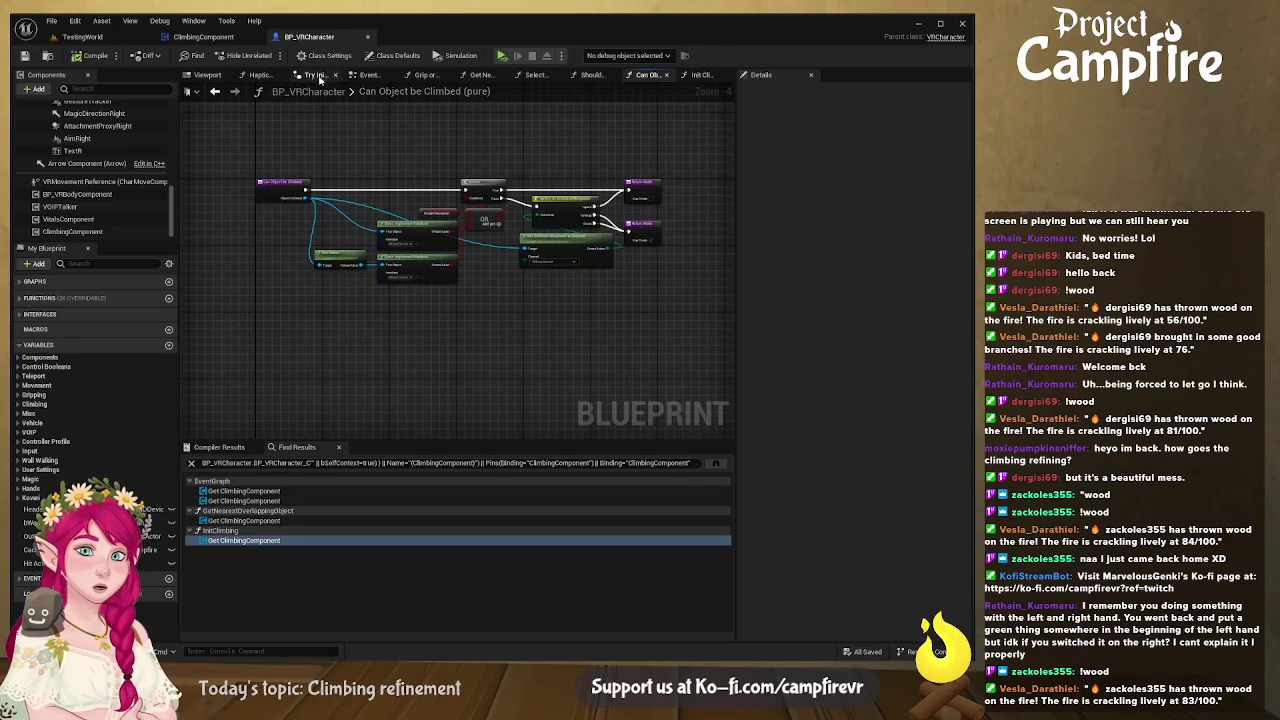
- Close the Try Init Climbing and Haptic Feedback graph tabs, leaving the Event Graph showing
{"action": "left_click", "coordinate": [370, 76]}
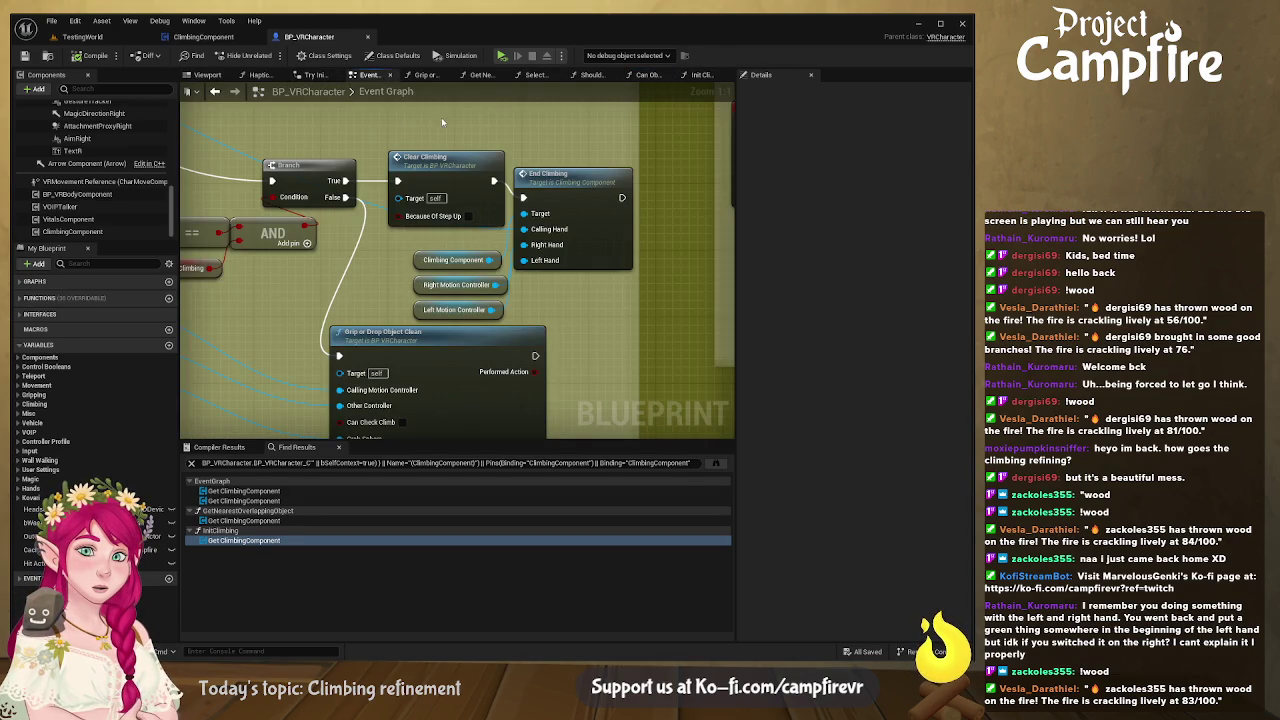
{"action": "left_click", "coordinate": [390, 77]}
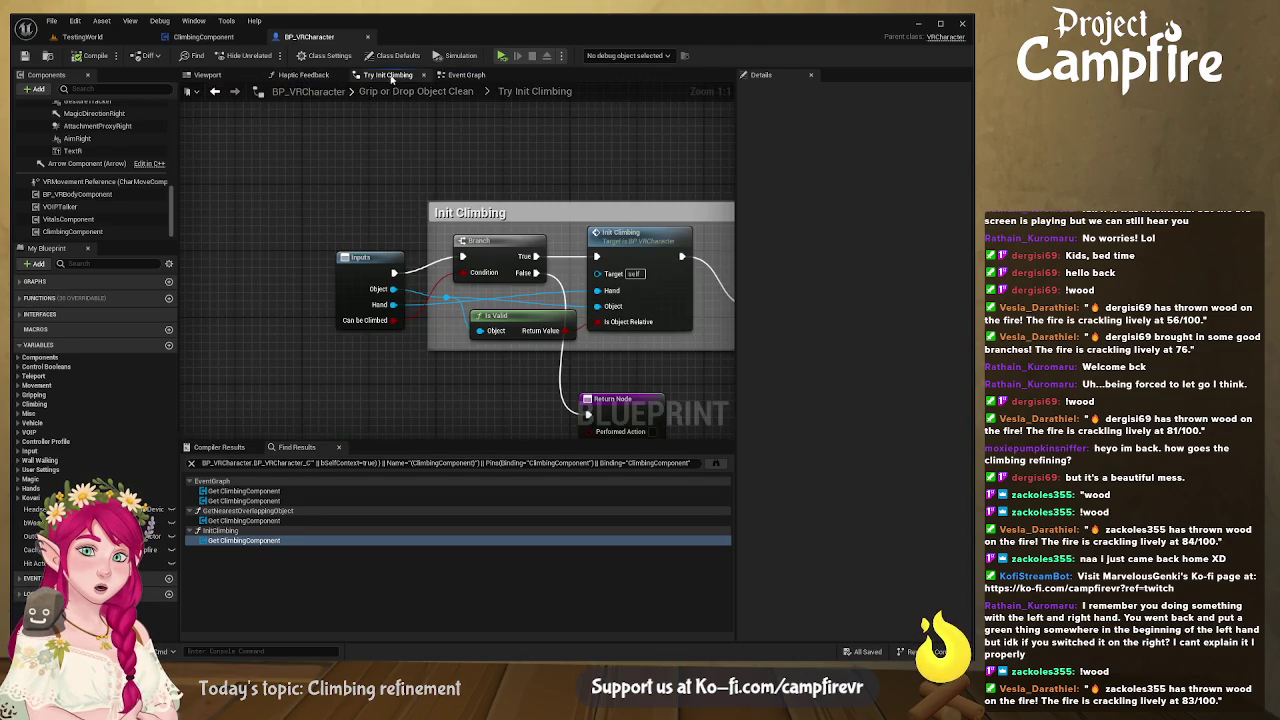
{"action": "left_click", "coordinate": [423, 76]}
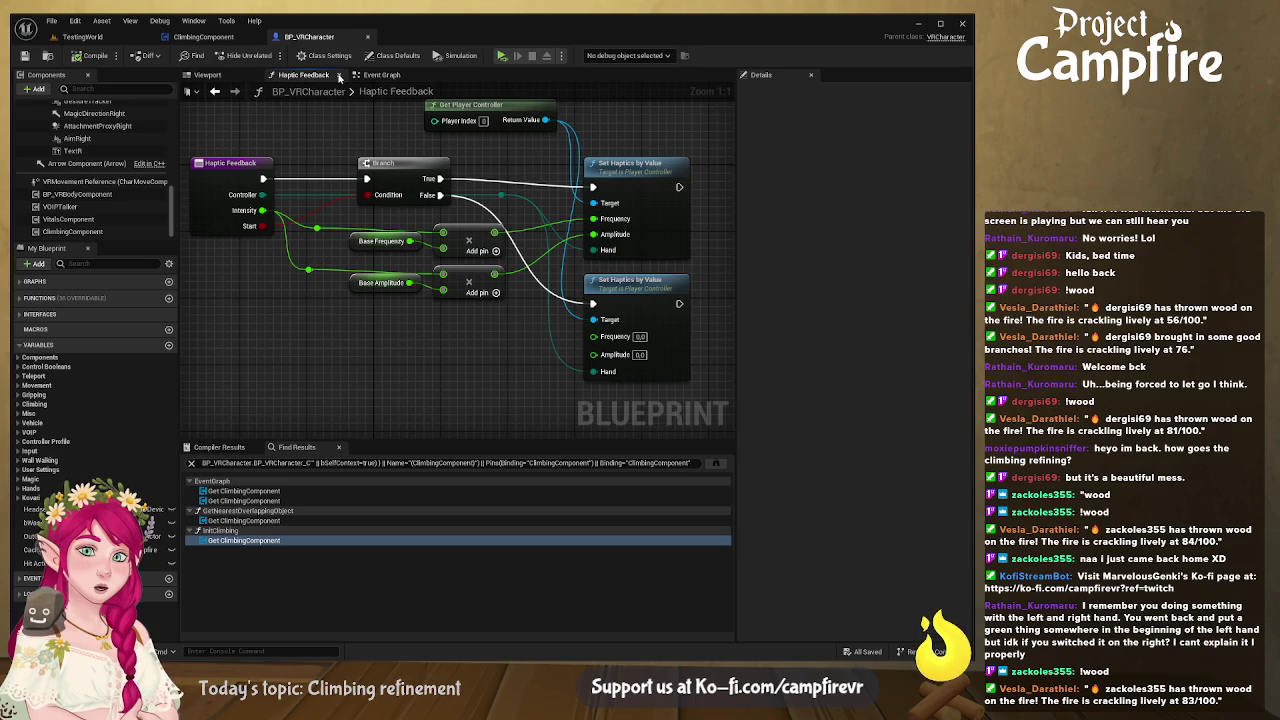
{"action": "left_click", "coordinate": [340, 76]}
{"action": "left_click", "coordinate": [300, 75]}
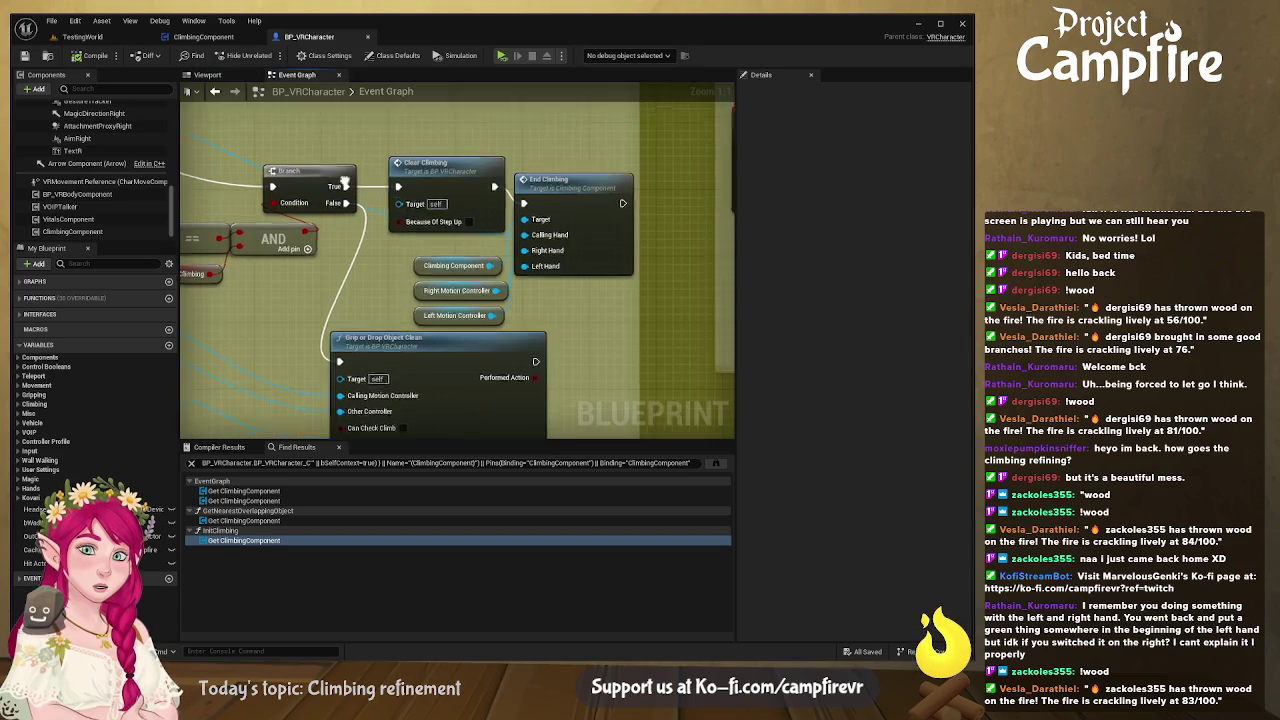
- Pan the Event Graph to the Branch, AND and comparison nodes before Clear Climbing
{"action": "scroll", "coordinate": [462, 246], "scroll_direction": "down", "scroll_amount": 2}
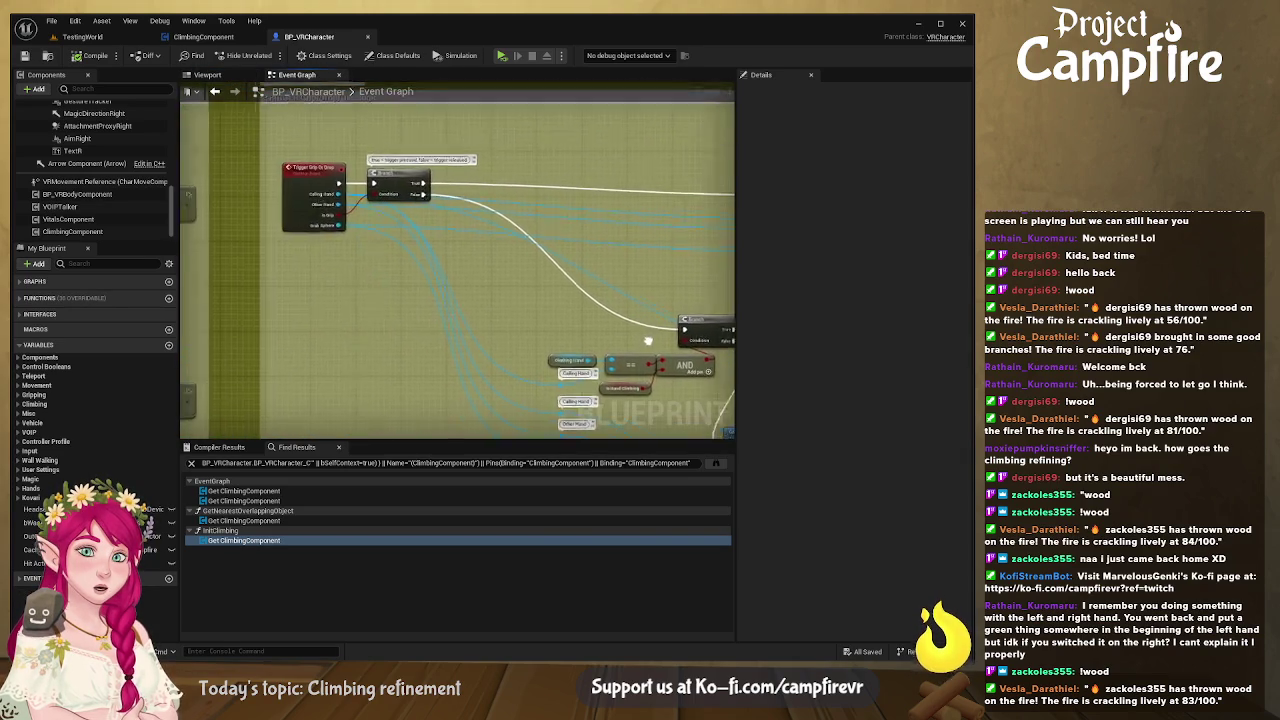
{"action": "mouse_move", "coordinate": [486, 282]}
{"action": "left_mouse_down"}
{"action": "mouse_move", "coordinate": [292, 170]}
{"action": "mouse_move", "coordinate": [299, 260]}
{"action": "mouse_move", "coordinate": [306, 240]}
{"action": "mouse_move", "coordinate": [628, 310]}
{"action": "left_mouse_up"}
{"action": "scroll", "coordinate": [306, 240], "scroll_direction": "up", "scroll_amount": 2}
{"action": "scroll", "coordinate": [501, 267], "scroll_direction": "up", "scroll_amount": 3}
{"action": "mouse_move", "coordinate": [525, 271]}
{"action": "left_mouse_down"}
{"action": "mouse_move", "coordinate": [440, 241]}
{"action": "mouse_move", "coordinate": [417, 337]}
{"action": "mouse_move", "coordinate": [190, 330]}
{"action": "left_mouse_up"}
{"action": "mouse_move", "coordinate": [300, 330]}
{"action": "left_mouse_down"}
{"action": "mouse_move", "coordinate": [394, 223]}
{"action": "mouse_move", "coordinate": [331, 166]}
{"action": "mouse_move", "coordinate": [271, 137]}
{"action": "mouse_move", "coordinate": [411, 165]}
{"action": "mouse_move", "coordinate": [398, 169]}
{"action": "left_mouse_up"}
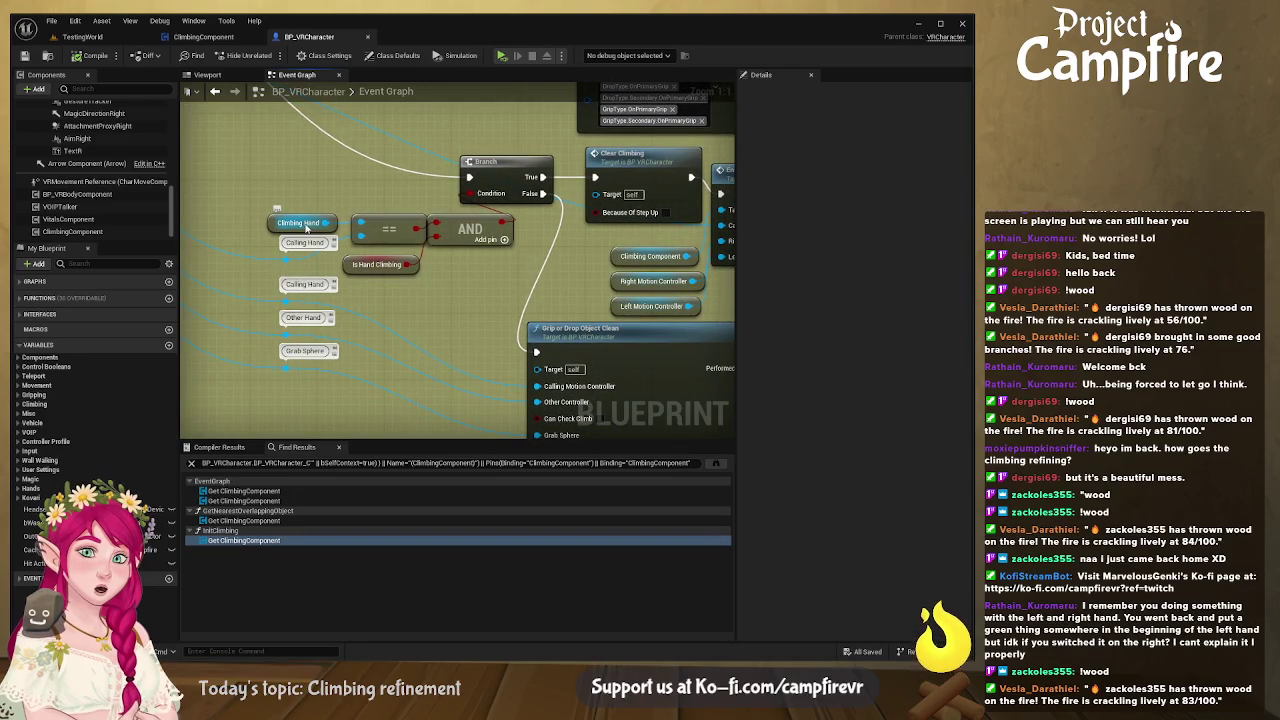
- Inspect the Climbing Hand and Is Hand Climbing variables, then open End Climbing's function definition
{"action": "mouse_move", "coordinate": [336, 222]}
{"action": "left_mouse_down"}
{"action": "mouse_move", "coordinate": [497, 239]}
{"action": "mouse_move", "coordinate": [532, 265]}
{"action": "mouse_move", "coordinate": [478, 285]}
{"action": "mouse_move", "coordinate": [361, 242]}
{"action": "mouse_move", "coordinate": [395, 238]}
{"action": "left_mouse_up"}
{"action": "left_click", "coordinate": [476, 283]}
{"action": "left_click_drag", "start_coordinate": [449, 278], "coordinate": [425, 251]}
{"action": "left_click", "coordinate": [418, 252]}
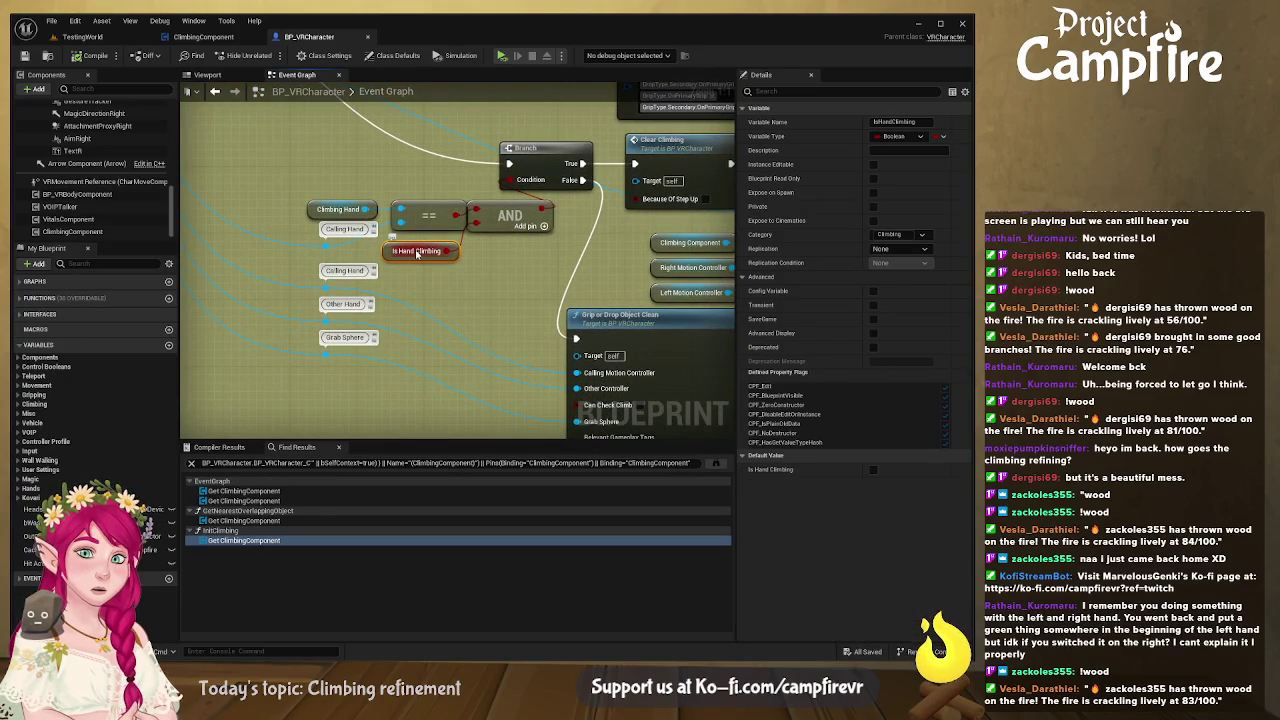
{"action": "mouse_move", "coordinate": [507, 258]}
{"action": "left_mouse_down"}
{"action": "mouse_move", "coordinate": [428, 260]}
{"action": "mouse_move", "coordinate": [417, 247]}
{"action": "left_mouse_up"}
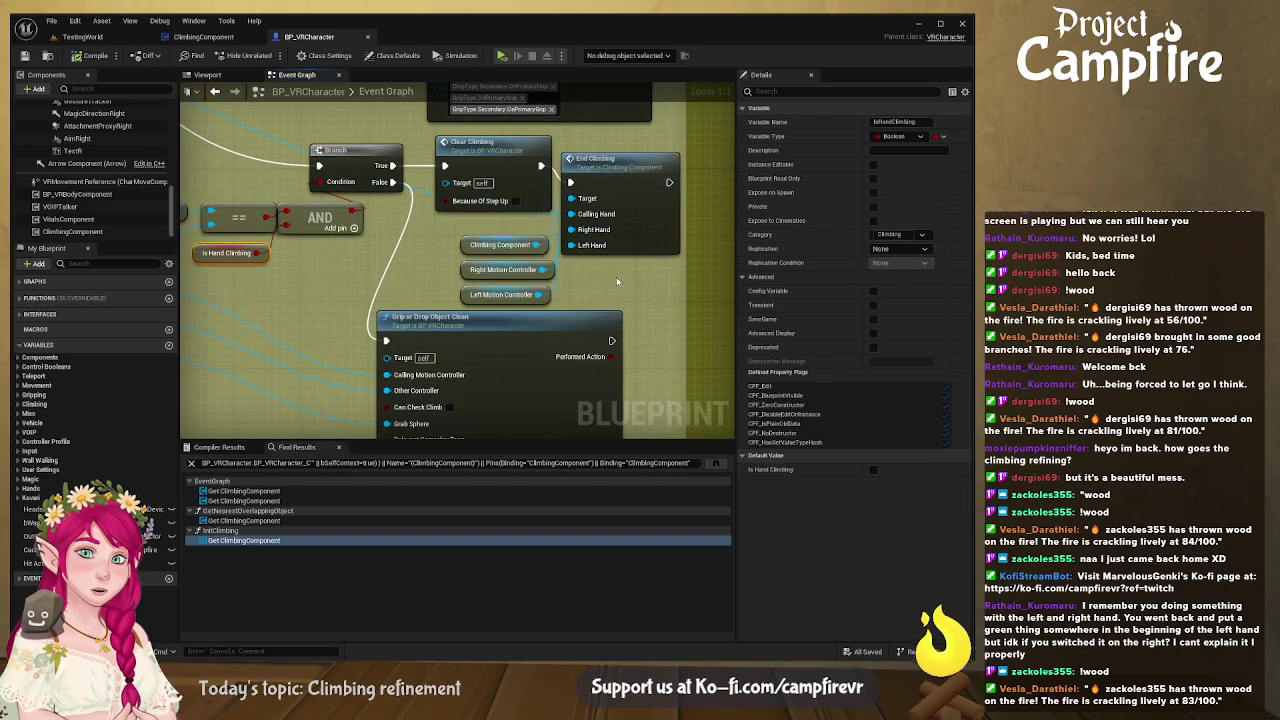
{"action": "left_click", "coordinate": [631, 168]}
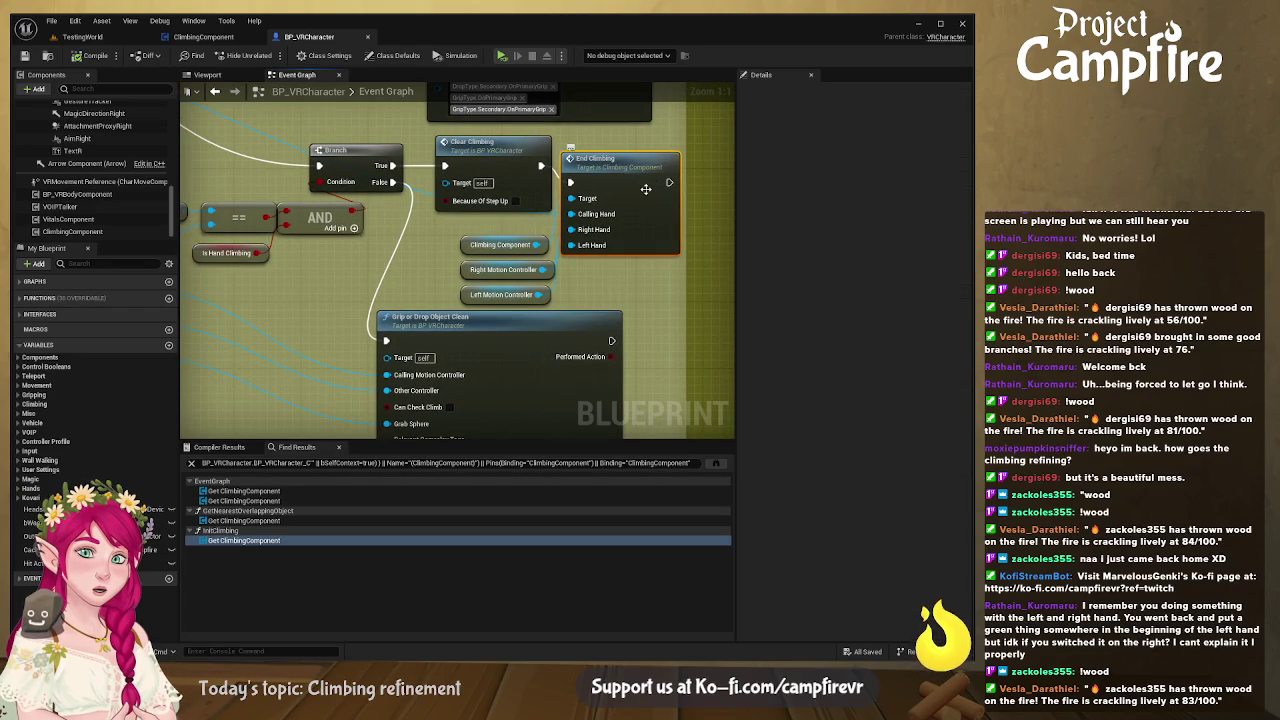
{"action": "double_click", "coordinate": [642, 175]}
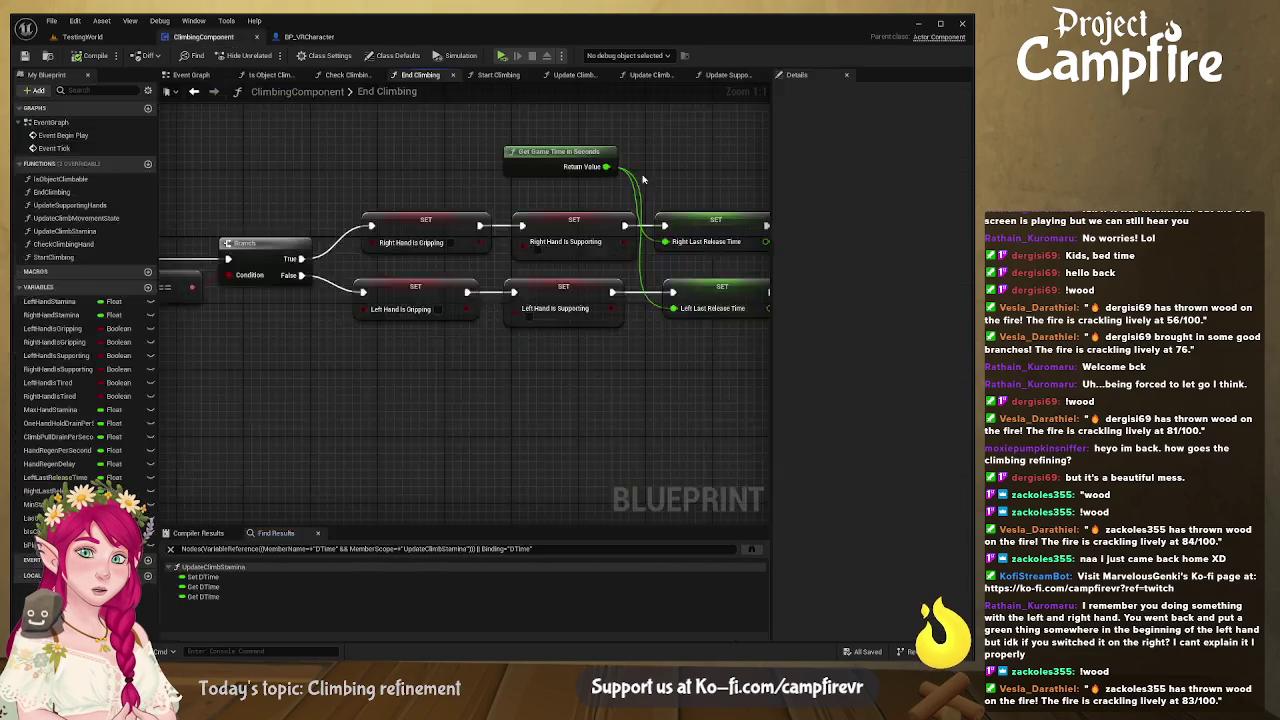
- Review End Climbing's Calling Hand, Right Hand and Left Hand inputs, then return to BP_VRCharacter
{"action": "mouse_move", "coordinate": [315, 330]}
{"action": "left_mouse_down"}
{"action": "mouse_move", "coordinate": [537, 349]}
{"action": "mouse_move", "coordinate": [466, 331]}
{"action": "mouse_move", "coordinate": [264, 330]}
{"action": "left_mouse_up"}
{"action": "mouse_move", "coordinate": [425, 233]}
{"action": "left_mouse_down"}
{"action": "mouse_move", "coordinate": [395, 249]}
{"action": "mouse_move", "coordinate": [681, 260]}
{"action": "left_mouse_up"}
{"action": "left_click_drag", "start_coordinate": [416, 185], "coordinate": [552, 203]}
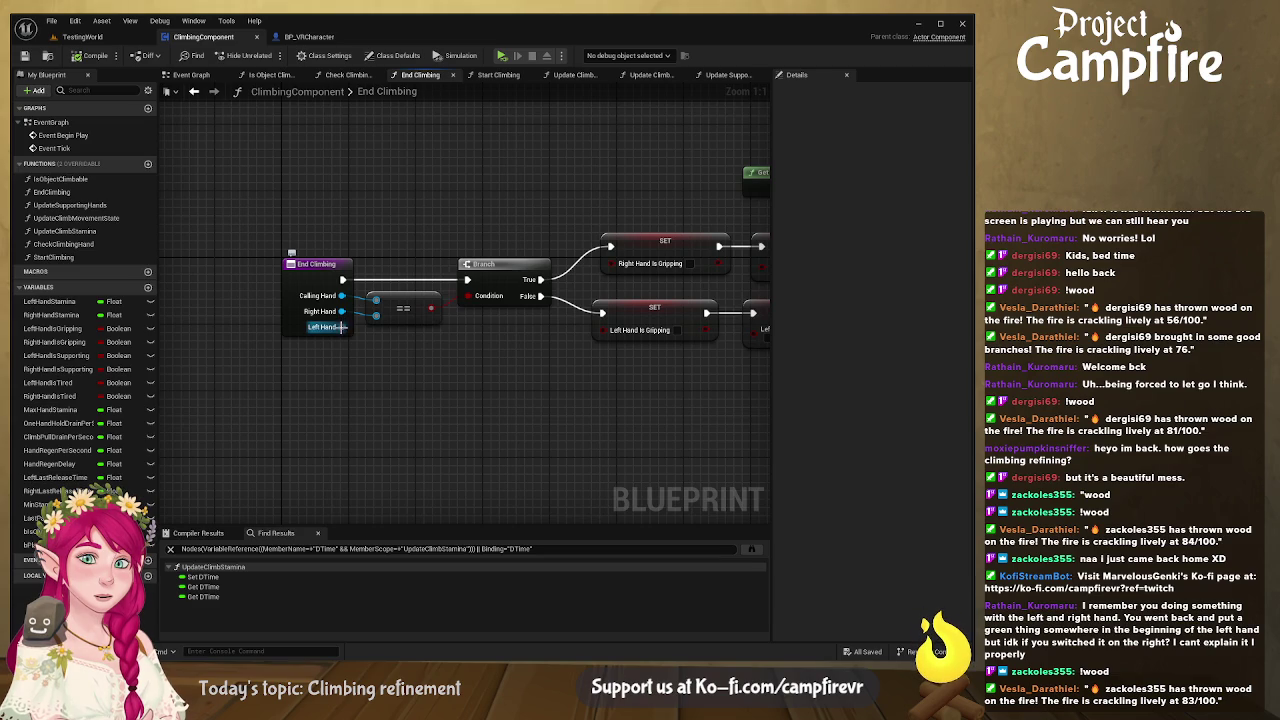
{"action": "left_click", "coordinate": [309, 281]}
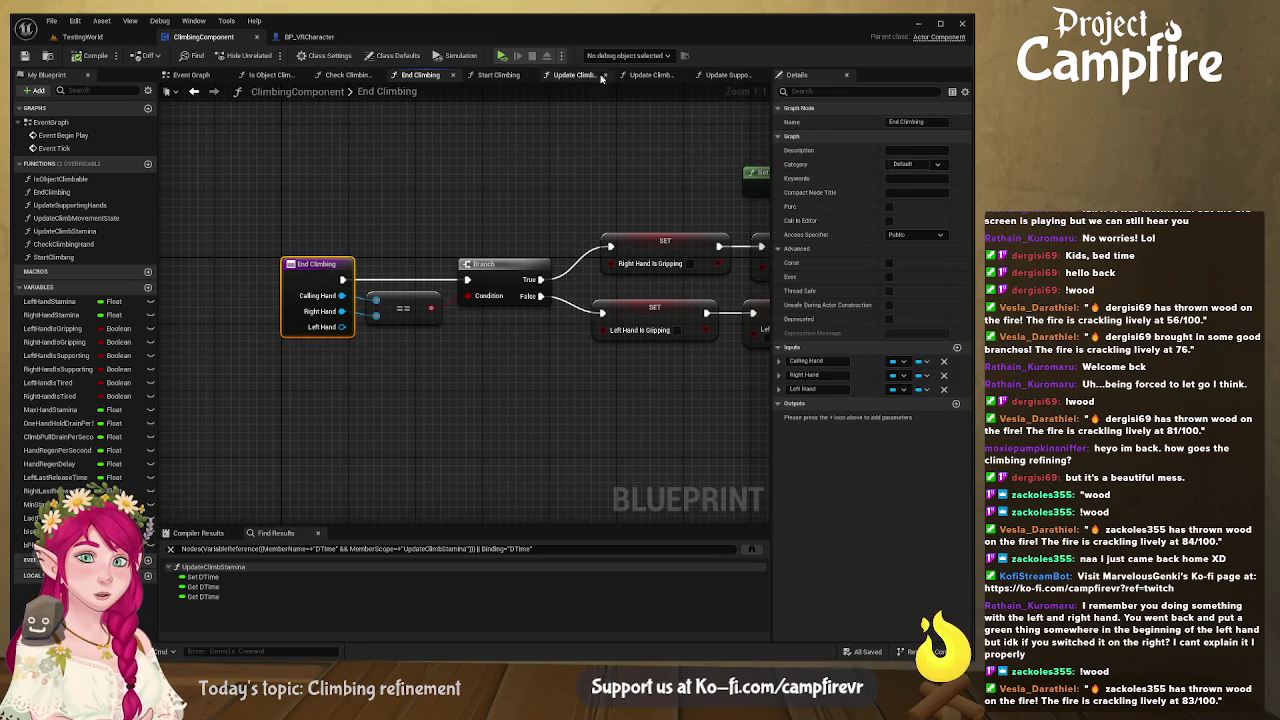
{"action": "left_click", "coordinate": [305, 36]}
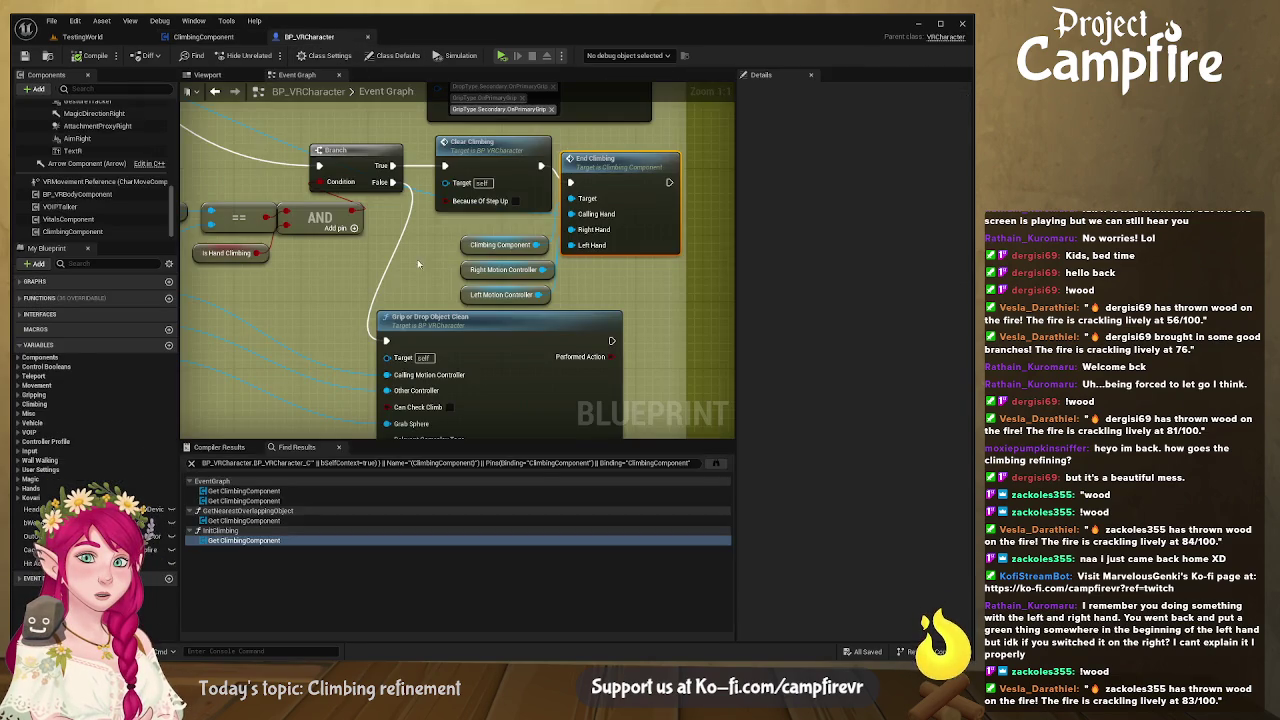
- Move the End Climbing call further right to make room after Clear Climbing
{"action": "mouse_move", "coordinate": [420, 283]}
{"action": "left_mouse_down"}
{"action": "mouse_move", "coordinate": [406, 243]}
{"action": "mouse_move", "coordinate": [390, 265]}
{"action": "mouse_move", "coordinate": [539, 258]}
{"action": "mouse_move", "coordinate": [748, 304]}
{"action": "mouse_move", "coordinate": [890, 424]}
{"action": "left_mouse_up"}
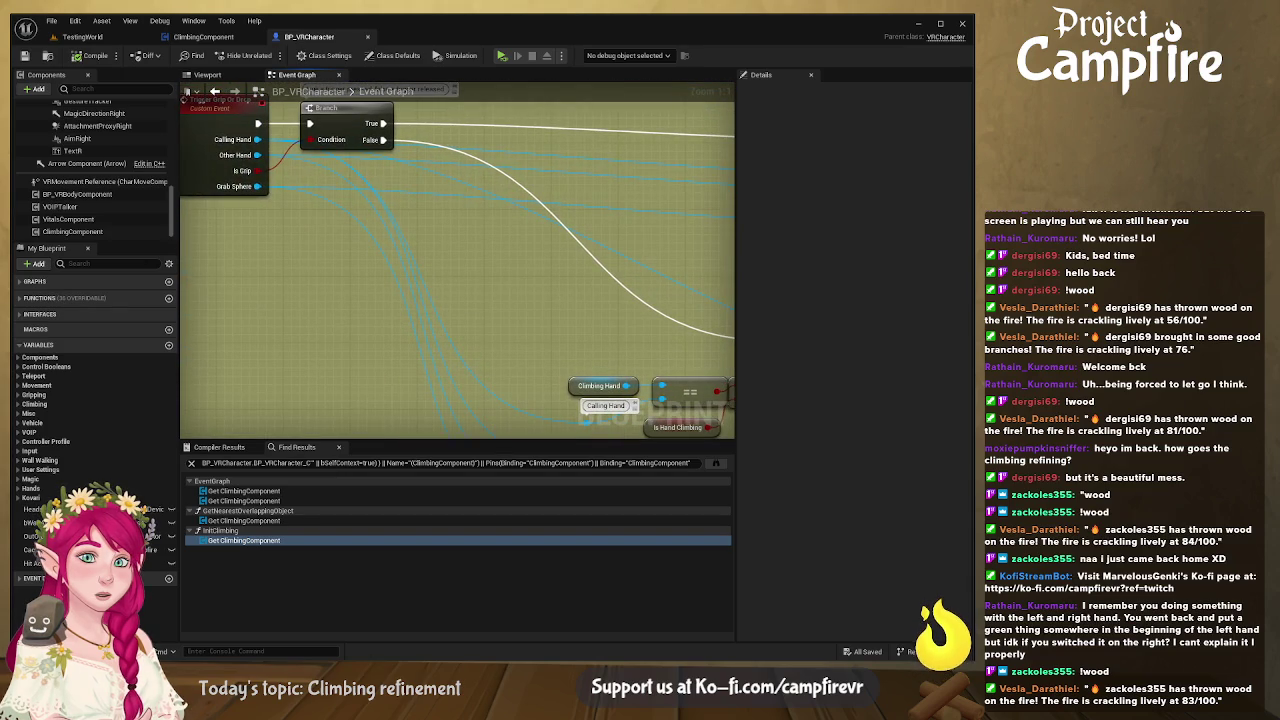
{"action": "mouse_move", "coordinate": [458, 260]}
{"action": "left_mouse_down"}
{"action": "mouse_move", "coordinate": [445, 277]}
{"action": "mouse_move", "coordinate": [387, 278]}
{"action": "left_mouse_up"}
{"action": "mouse_move", "coordinate": [600, 330]}
{"action": "left_mouse_down"}
{"action": "mouse_move", "coordinate": [525, 251]}
{"action": "mouse_move", "coordinate": [403, 294]}
{"action": "left_mouse_up"}
{"action": "left_click_drag", "start_coordinate": [600, 203], "coordinate": [692, 203]}
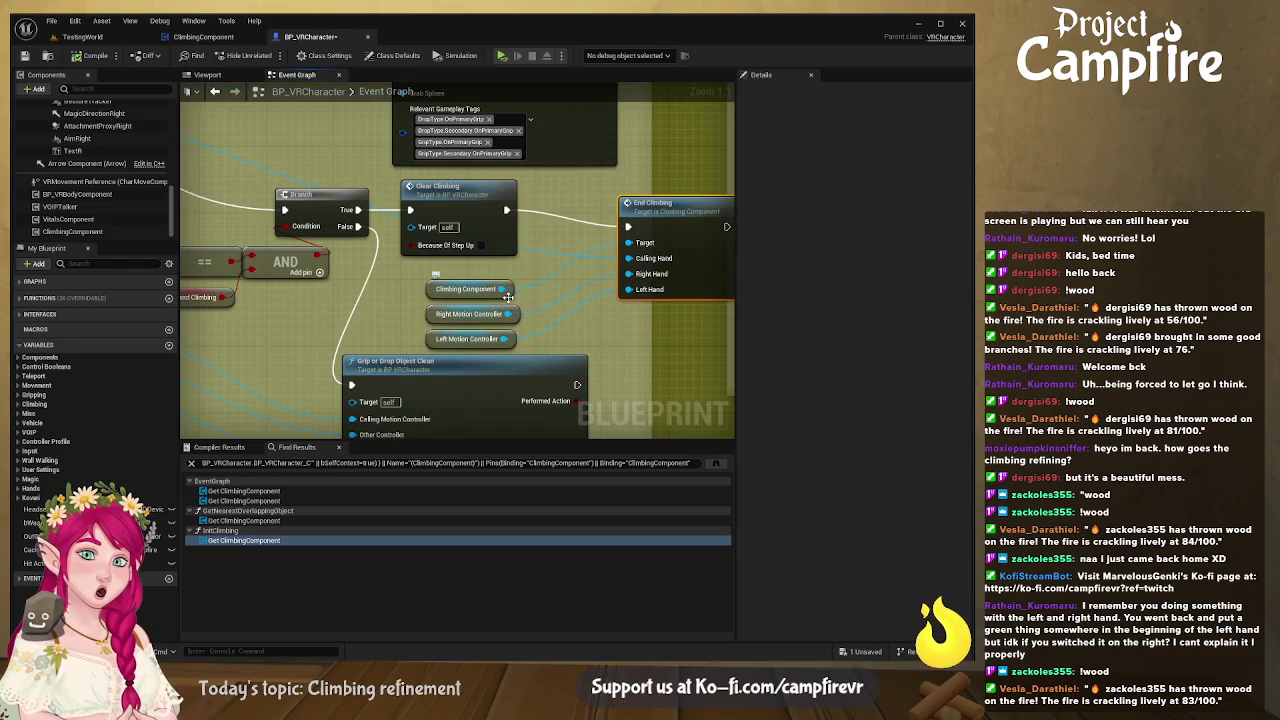
{"action": "left_click", "coordinate": [527, 248]}
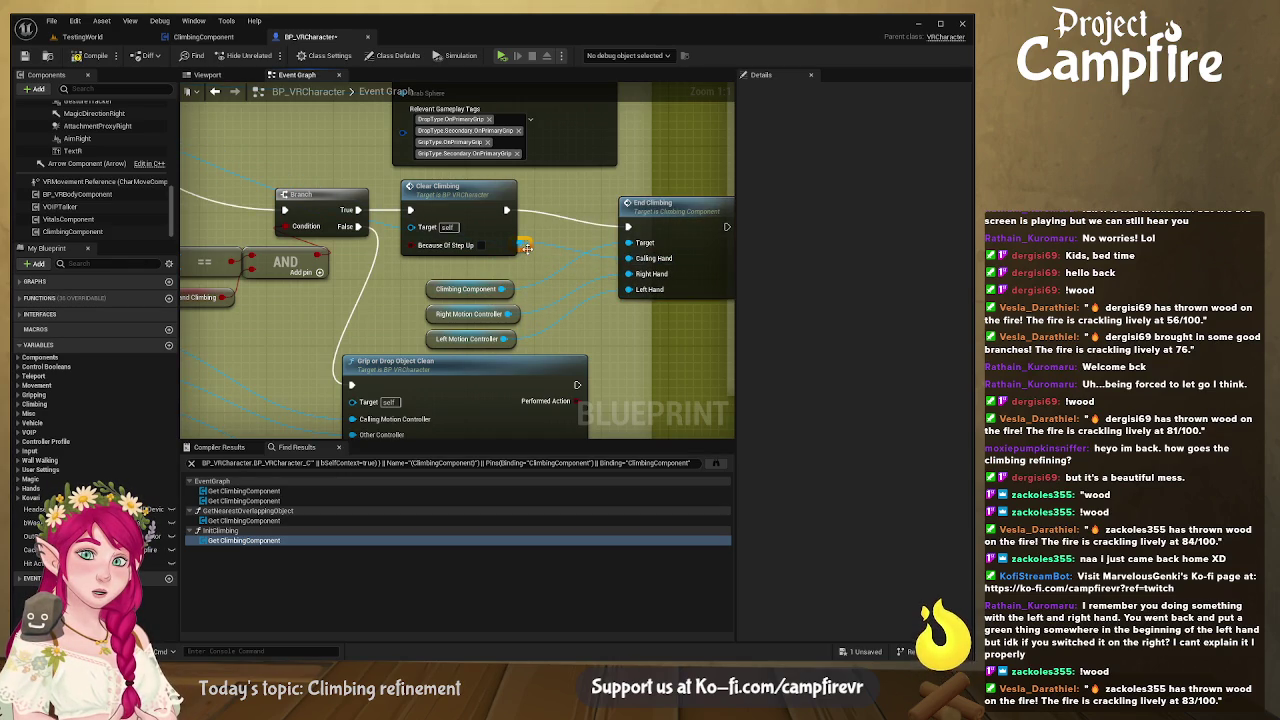
- Insert a Print String after Clear Climbing, feeding its In String from Get Display Name
{"action": "left_click_drag", "start_coordinate": [506, 210], "coordinate": [560, 210]}
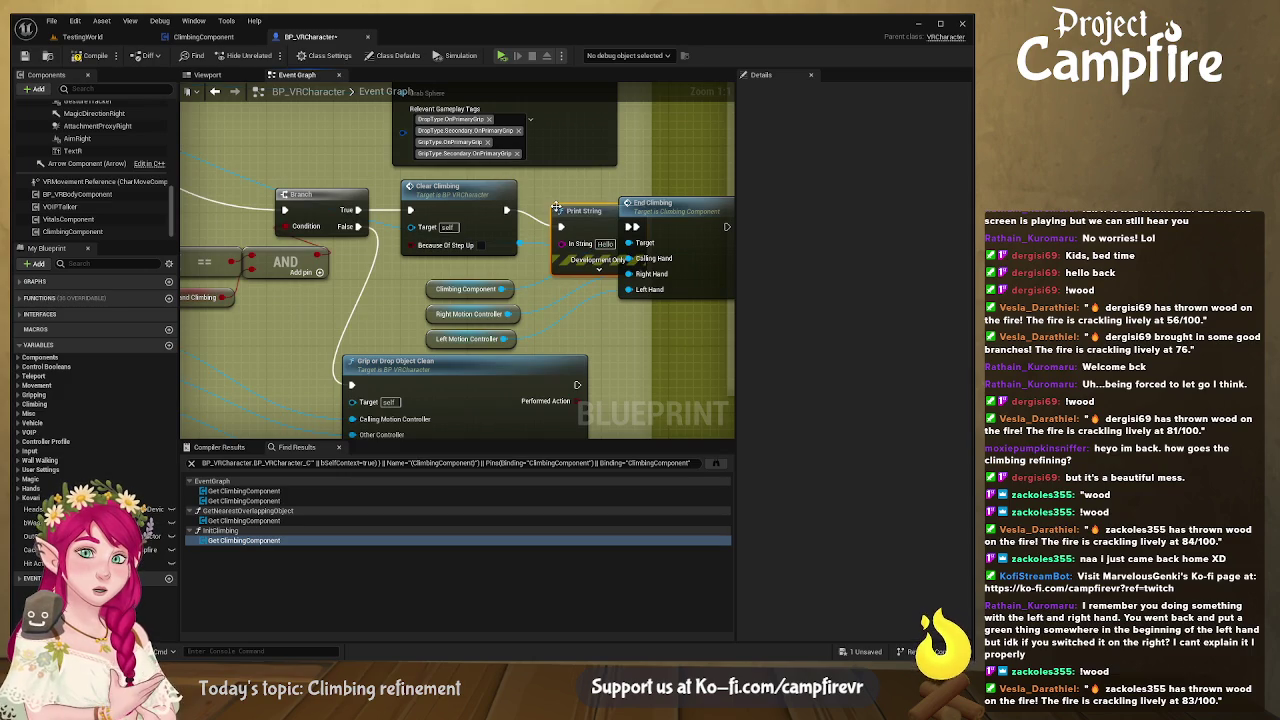
{"action": "left_click_drag", "start_coordinate": [519, 250], "coordinate": [596, 244]}
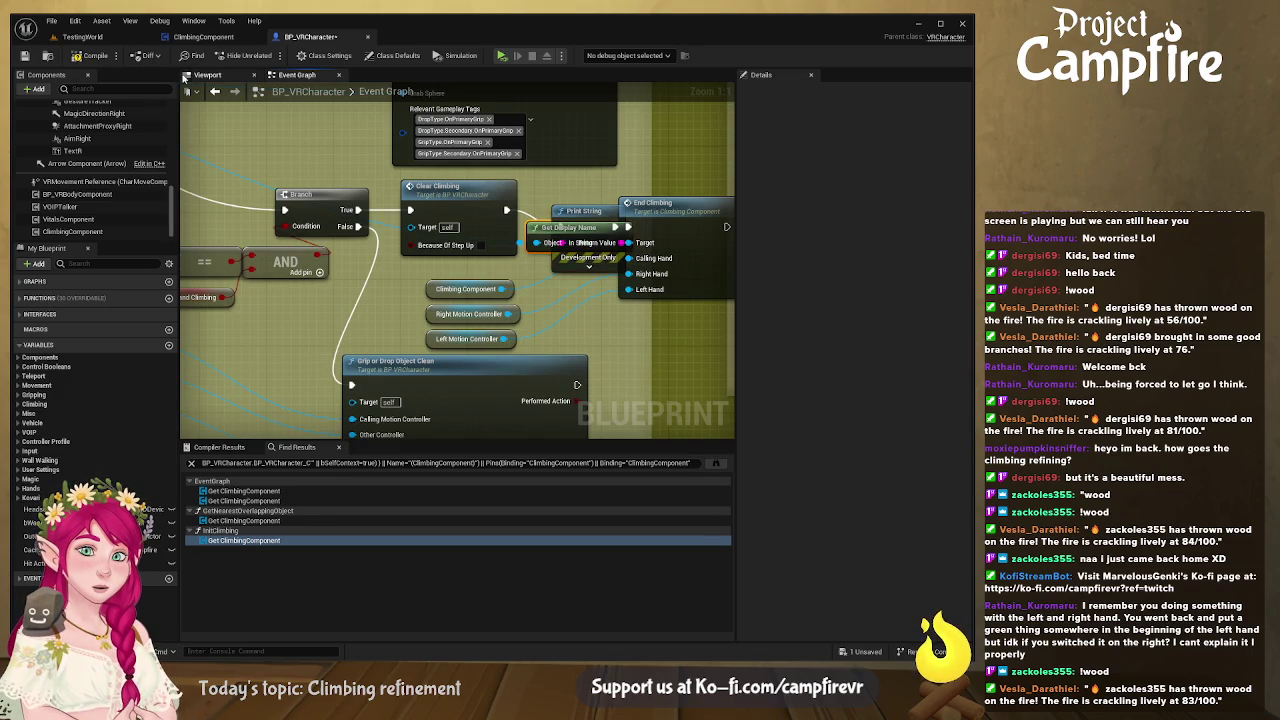
{"action": "left_click", "coordinate": [220, 40]}
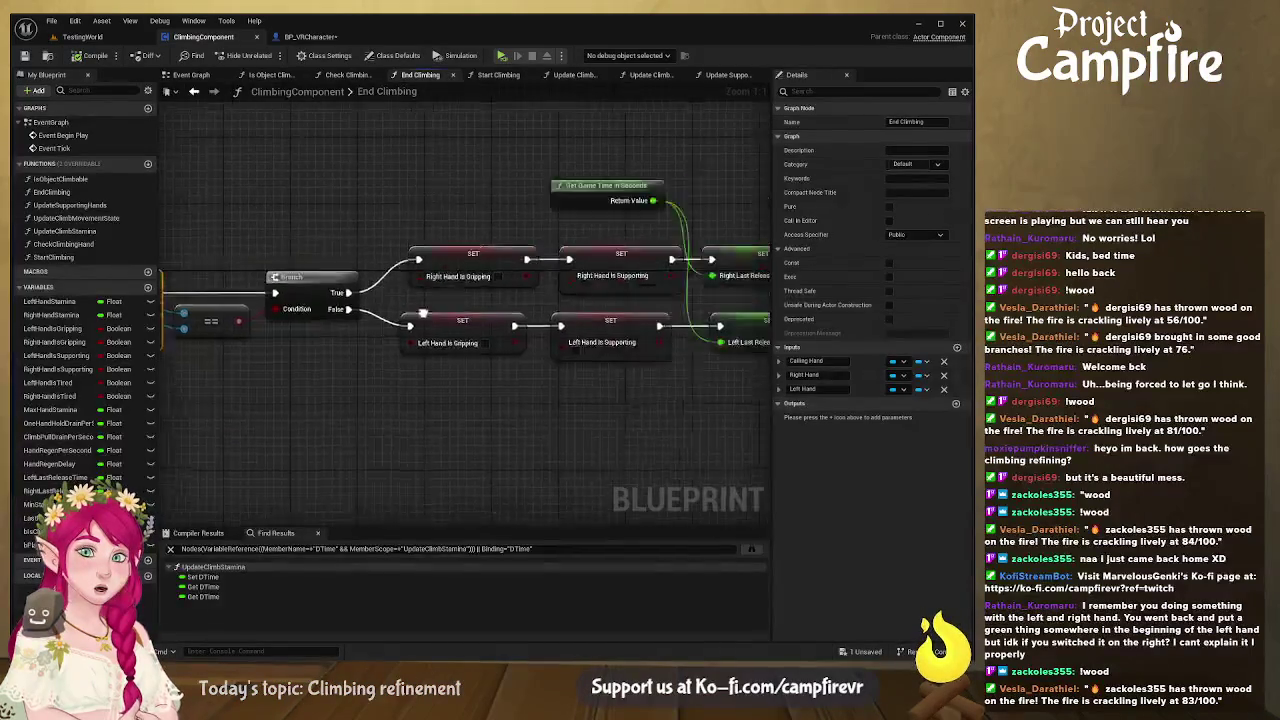
- Disconnect the debug Print String from Update Supporting Hands in ClimbingComponent and save
{"action": "left_click", "coordinate": [190, 75]}
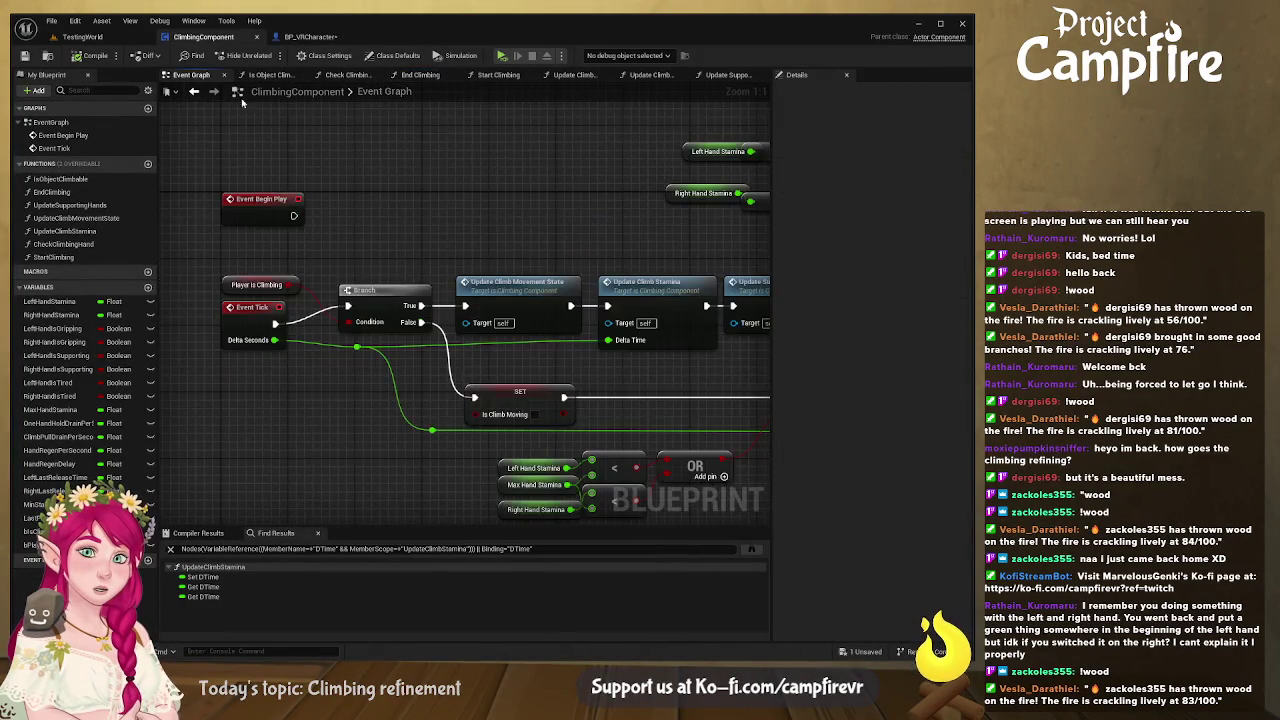
{"action": "left_click", "coordinate": [545, 227], "text": "alt"}
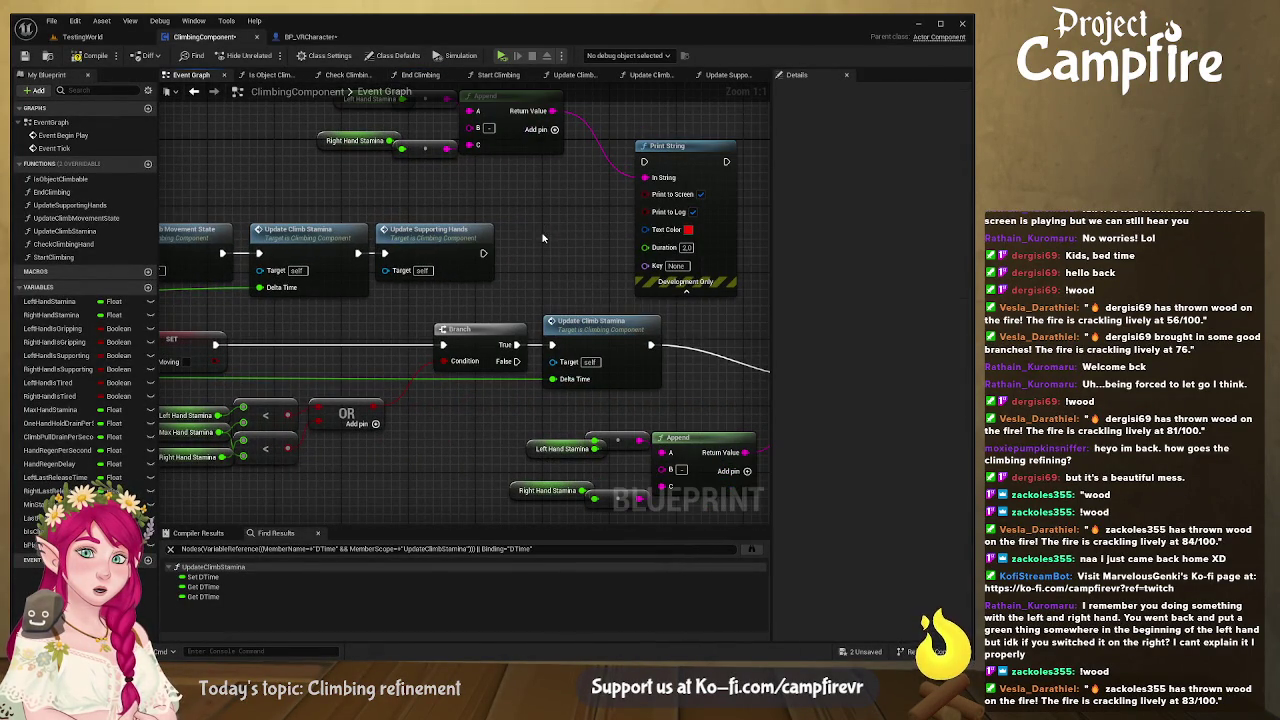
{"action": "mouse_move", "coordinate": [418, 271]}
{"action": "left_mouse_down"}
{"action": "mouse_move", "coordinate": [230, 200]}
{"action": "mouse_move", "coordinate": [375, 190]}
{"action": "left_mouse_up"}
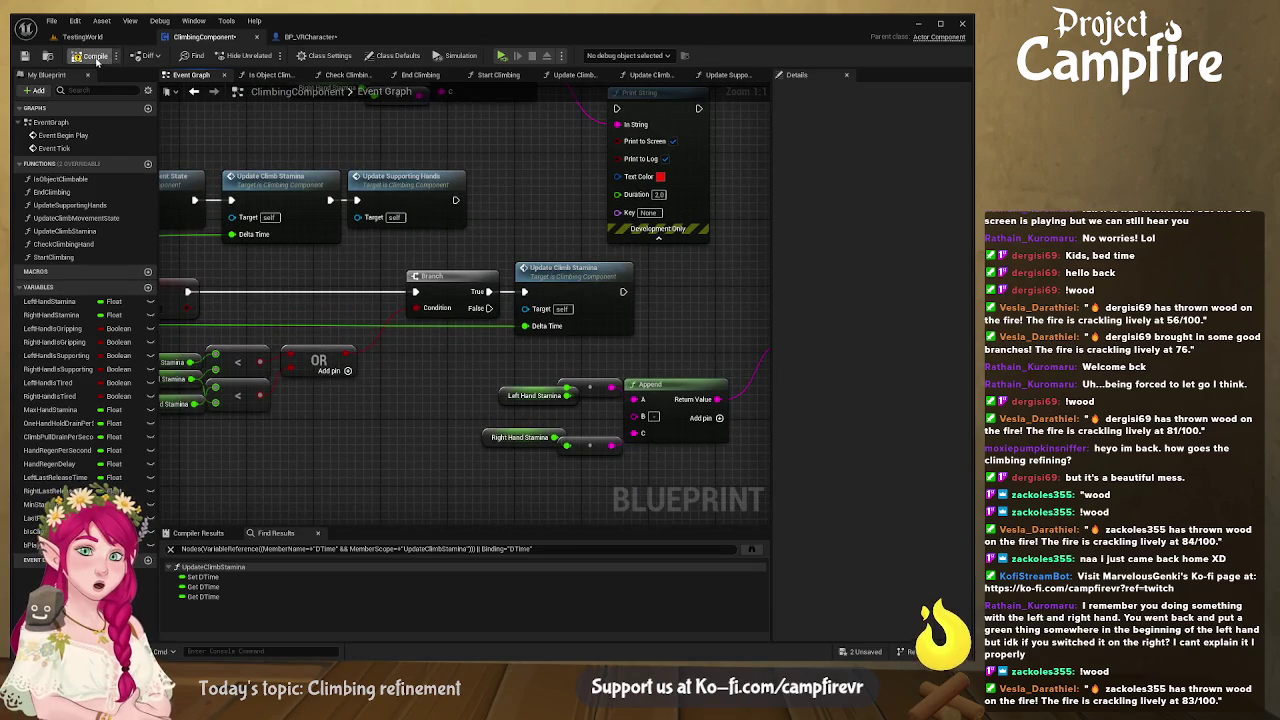
{"action": "left_click", "coordinate": [24, 57]}
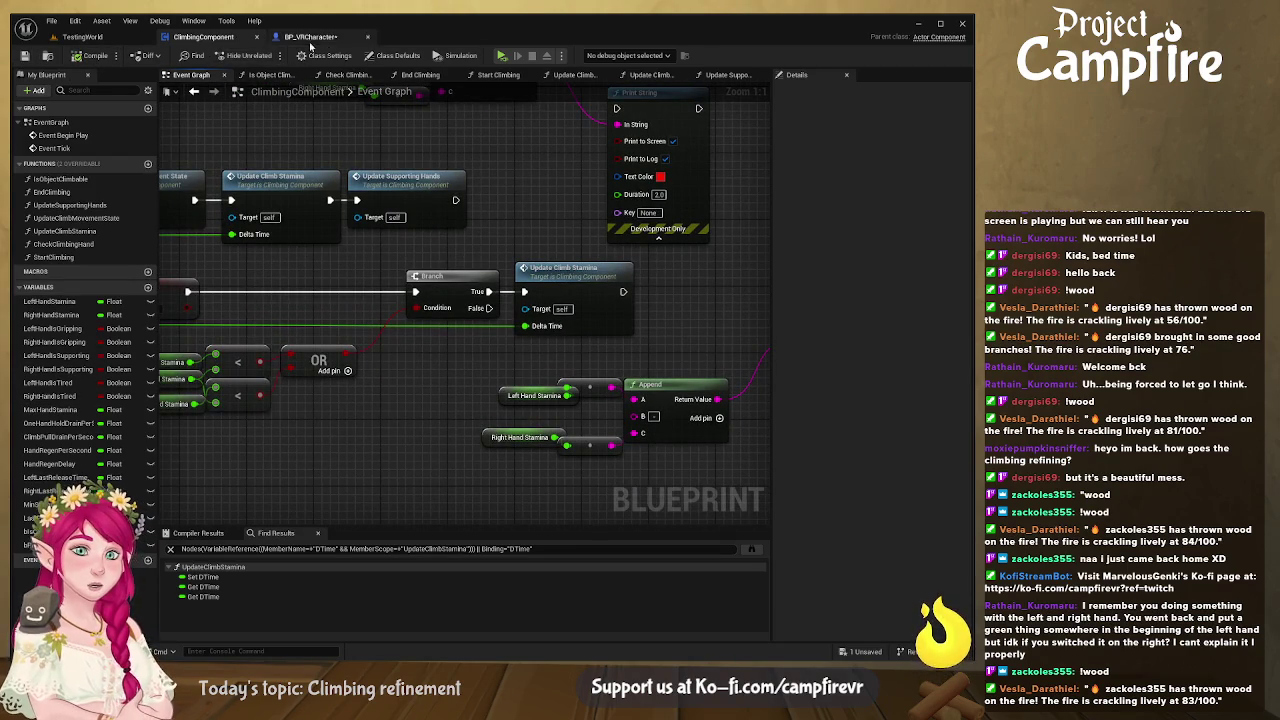
- Compile BP_VRCharacter and start a play-test
{"action": "key", "text": "alt+Tab"}
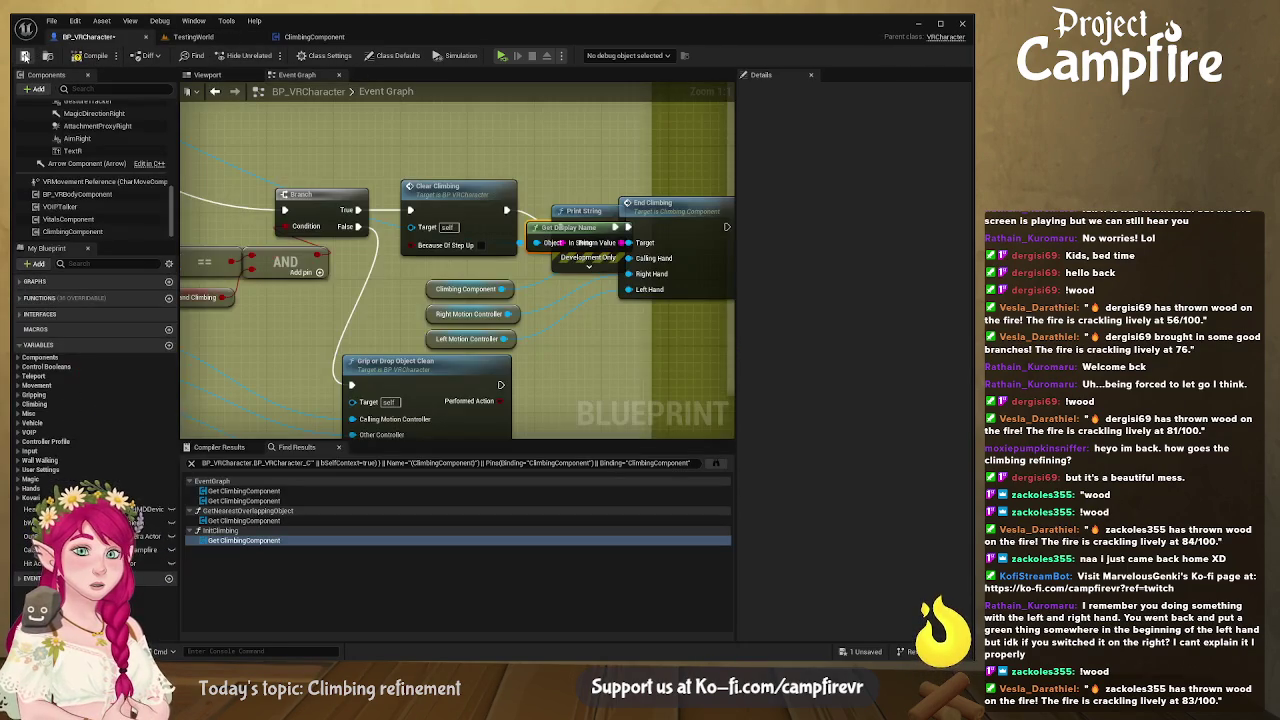
{"action": "left_click", "coordinate": [92, 57]}
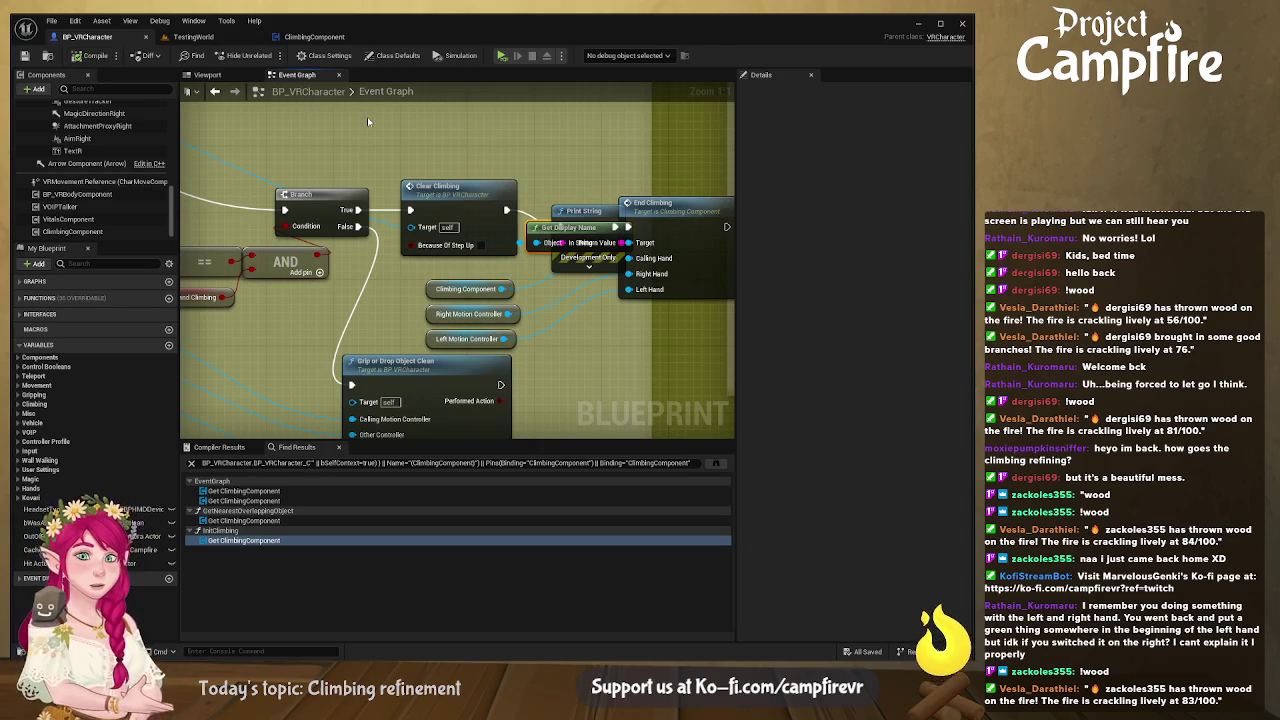
{"action": "left_click", "coordinate": [502, 55]}
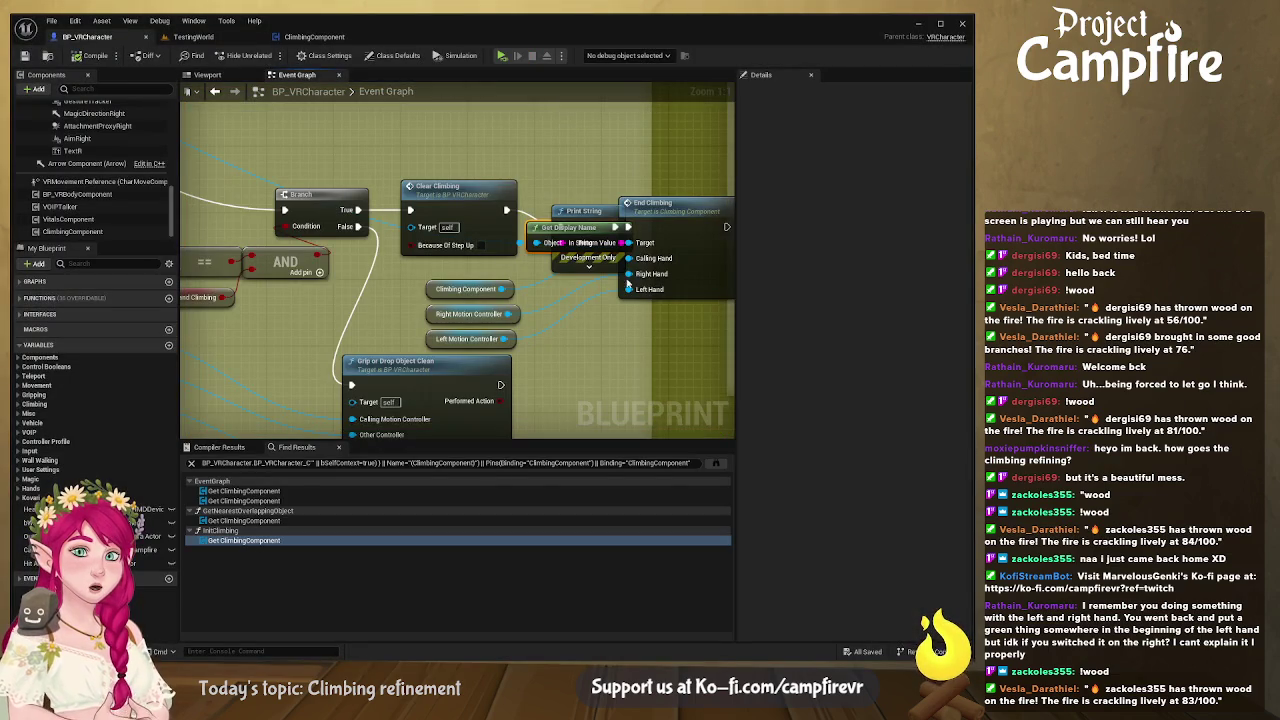
- Wire Get Display Name into Append A and Right Motion Controller into Append B for the print
{"action": "left_click_drag", "start_coordinate": [520, 186], "coordinate": [586, 253]}
{"action": "left_click_drag", "start_coordinate": [430, 192], "coordinate": [481, 152]}
{"action": "left_click_drag", "start_coordinate": [400, 210], "coordinate": [400, 260]}
{"action": "mouse_move", "coordinate": [452, 187]}
{"action": "left_mouse_down"}
{"action": "mouse_move", "coordinate": [428, 191]}
{"action": "mouse_move", "coordinate": [447, 197]}
{"action": "left_mouse_up"}
{"action": "left_click_drag", "start_coordinate": [452, 274], "coordinate": [424, 209]}
{"action": "left_click_drag", "start_coordinate": [410, 259], "coordinate": [385, 110]}
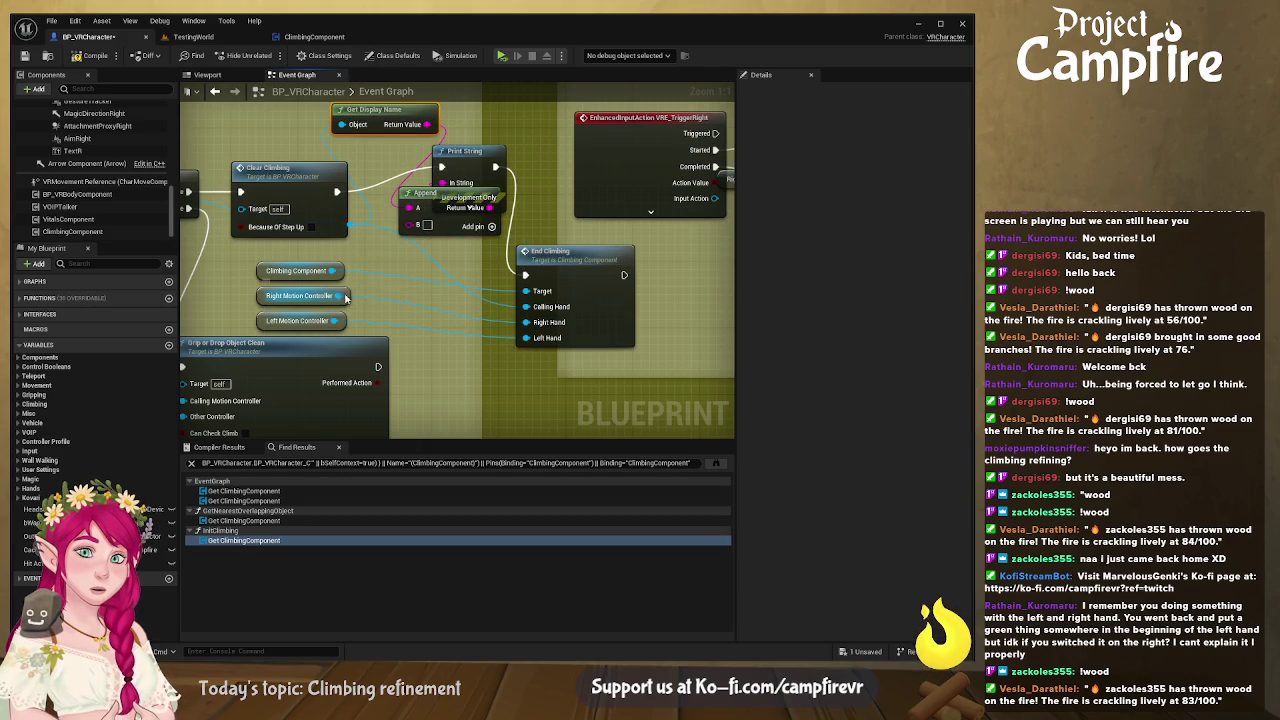
{"action": "left_click_drag", "start_coordinate": [340, 296], "coordinate": [418, 223]}
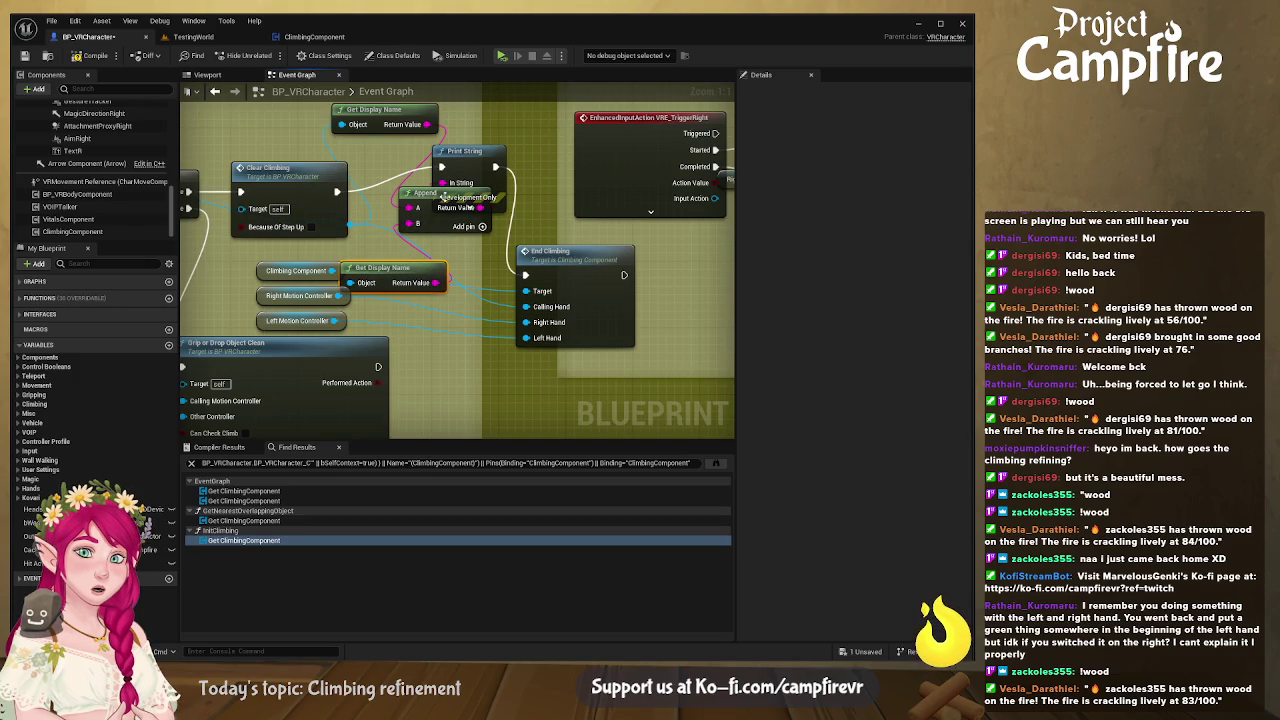
- Set the Print String Duration to 20.0 seconds, save BP_VRCharacter, and play-test
{"action": "left_click_drag", "start_coordinate": [458, 188], "coordinate": [498, 172]}
{"action": "left_click", "coordinate": [500, 182]}
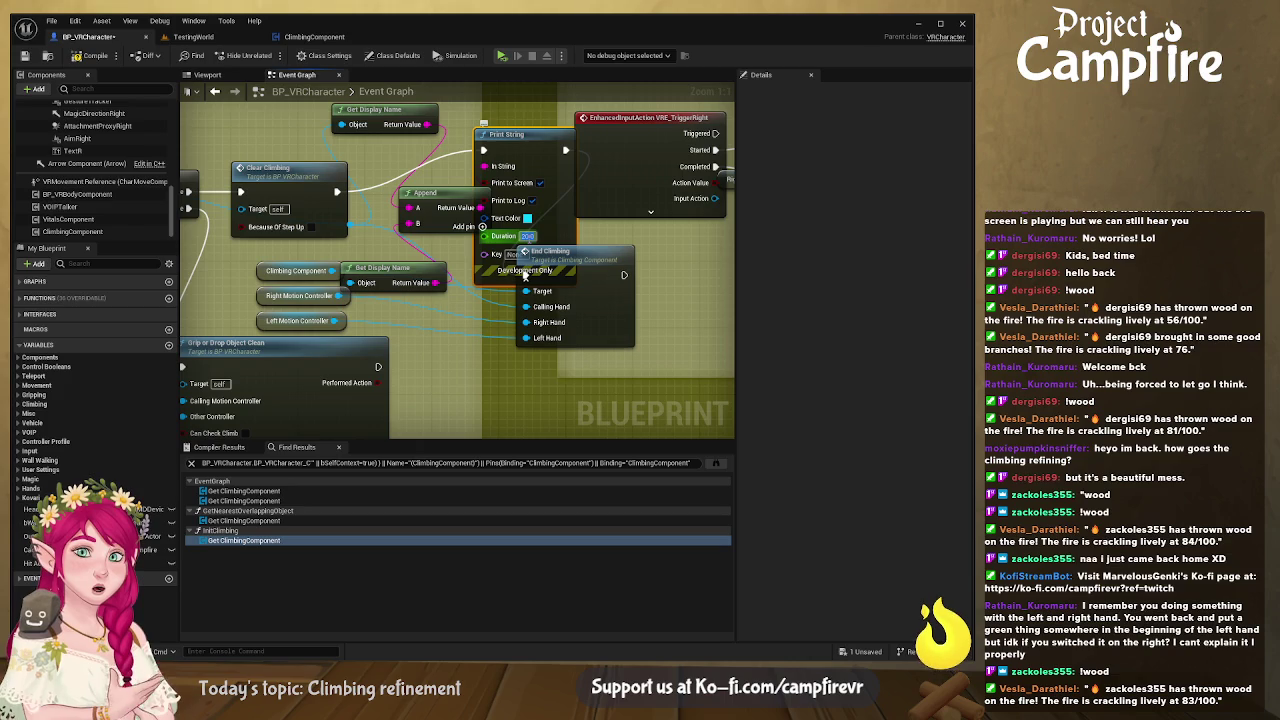
{"action": "key", "text": "Return"}
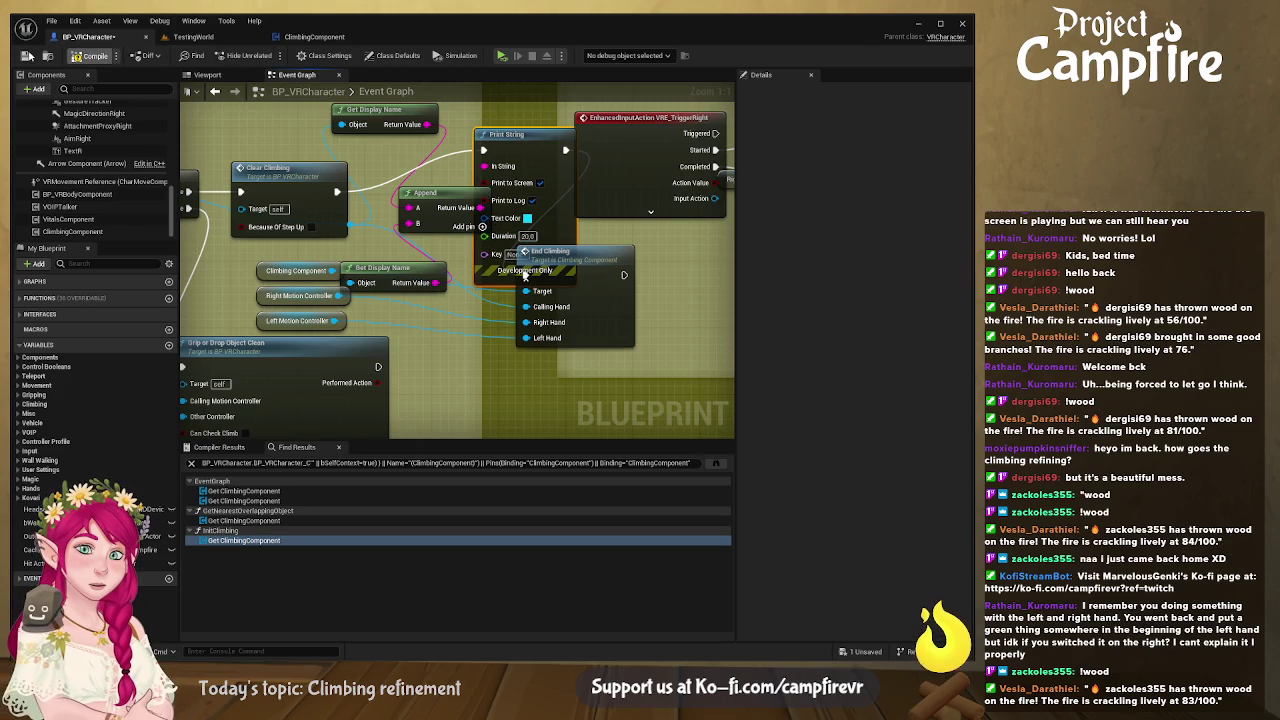
{"action": "left_click", "coordinate": [25, 57]}
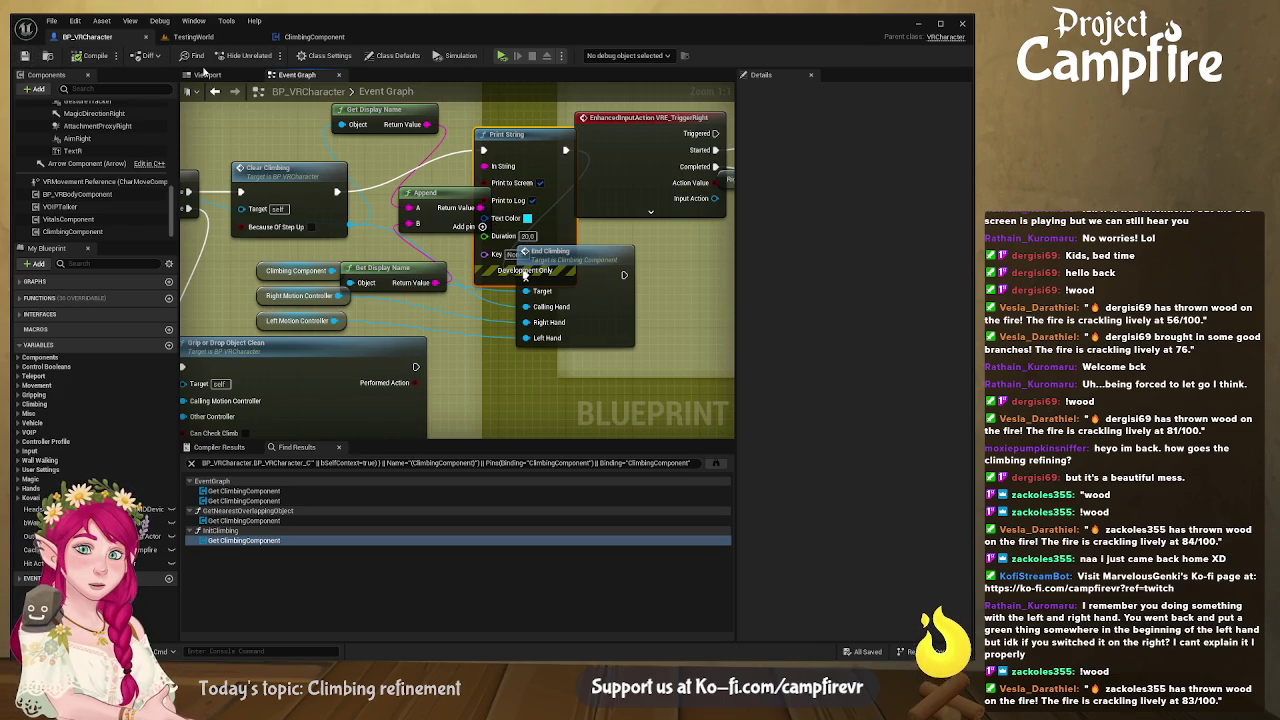
{"action": "left_click", "coordinate": [502, 56]}
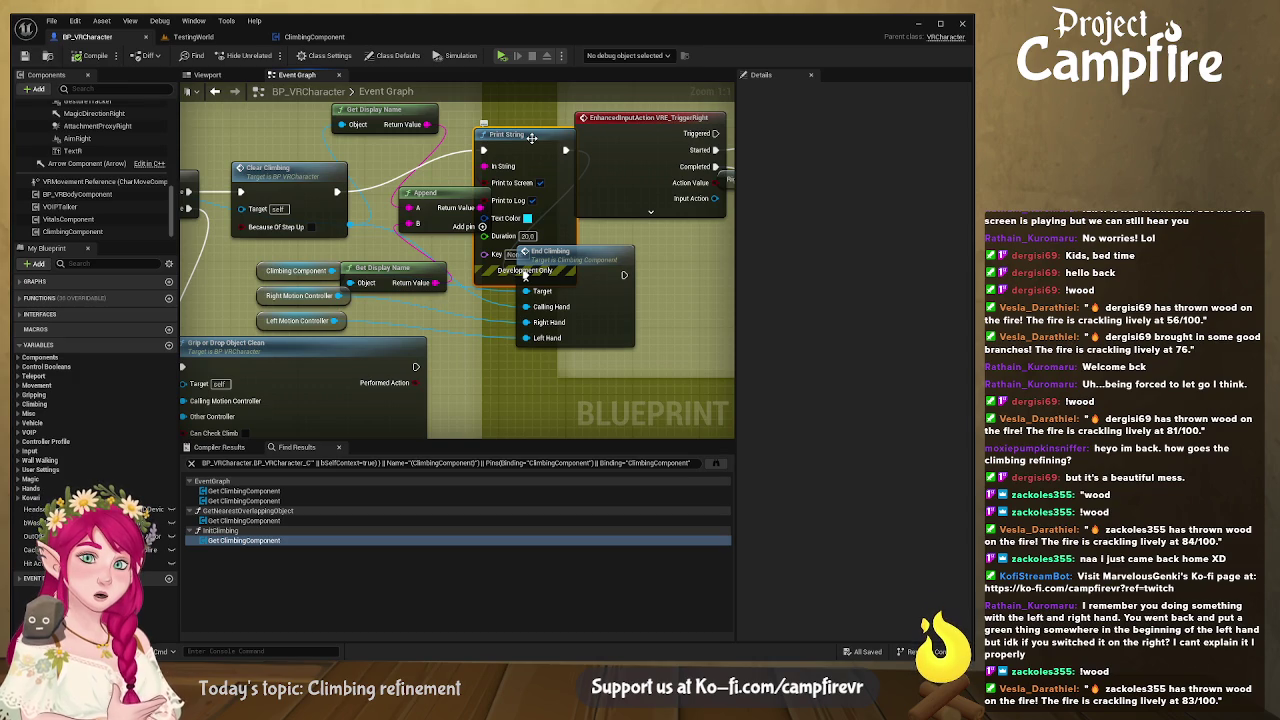
- Remove the Append and Get Display Name nodes so Print String outputs the default Hello
{"action": "mouse_move", "coordinate": [532, 137]}
{"action": "left_mouse_down"}
{"action": "mouse_move", "coordinate": [472, 255]}
{"action": "mouse_move", "coordinate": [345, 265]}
{"action": "left_mouse_up"}
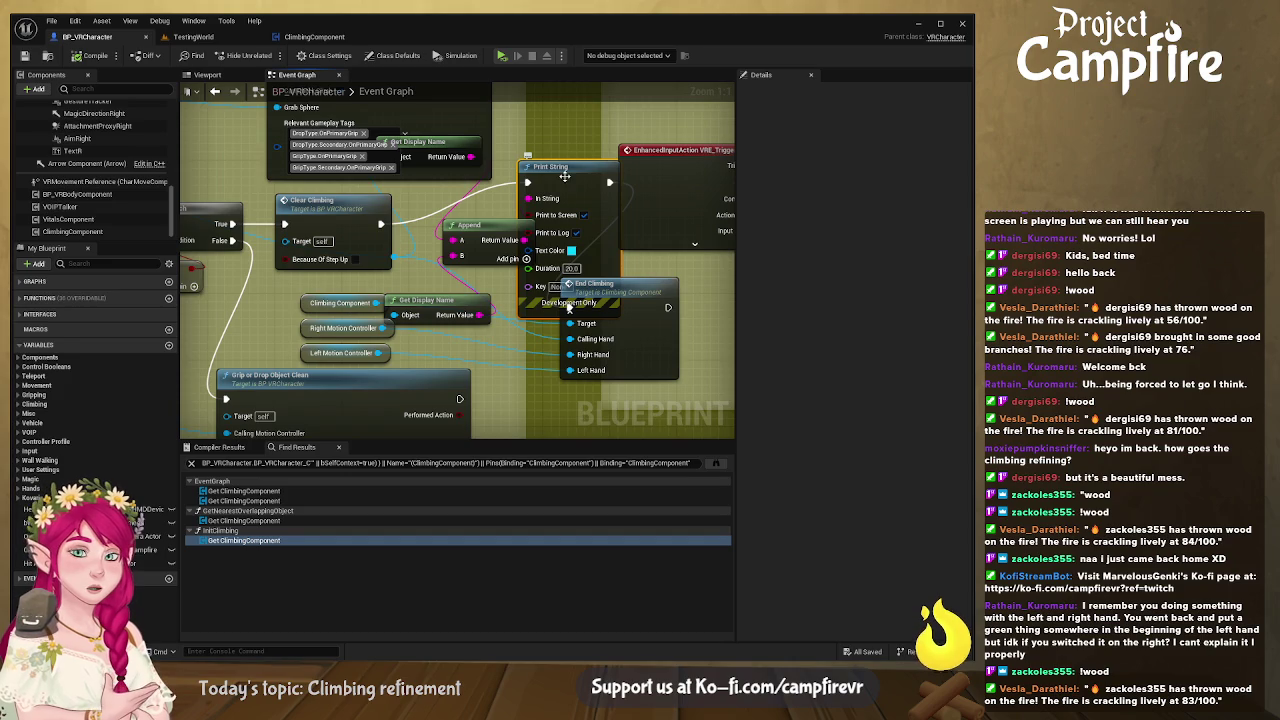
{"action": "key", "text": "ctrl+z"}
{"action": "key", "text": "ctrl+z"}
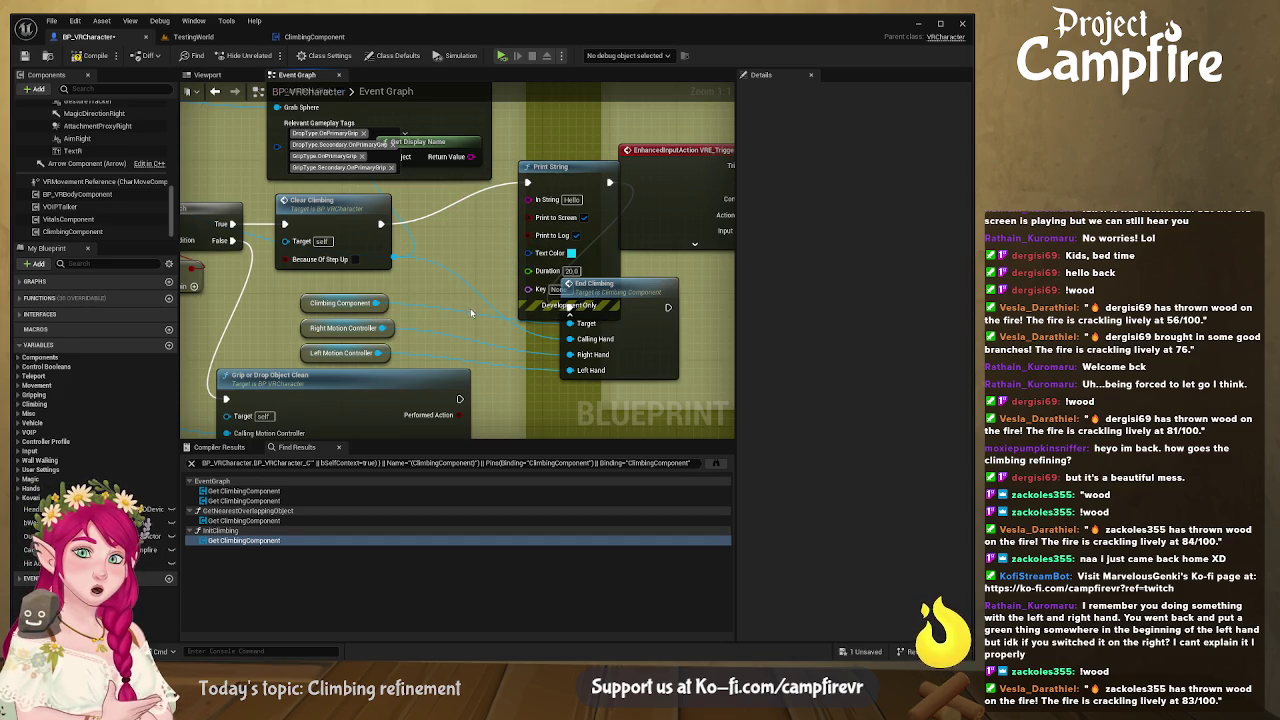
{"action": "left_click_drag", "start_coordinate": [568, 185], "coordinate": [492, 216]}
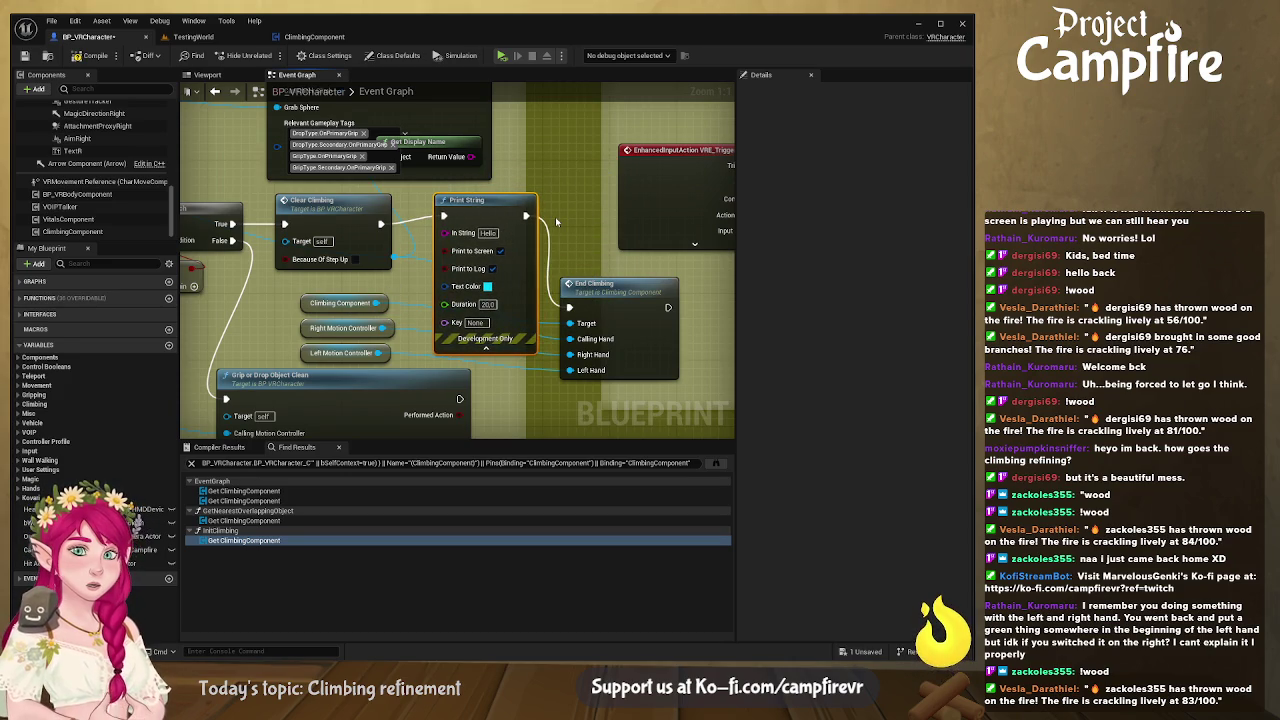
{"action": "left_click", "coordinate": [25, 56]}
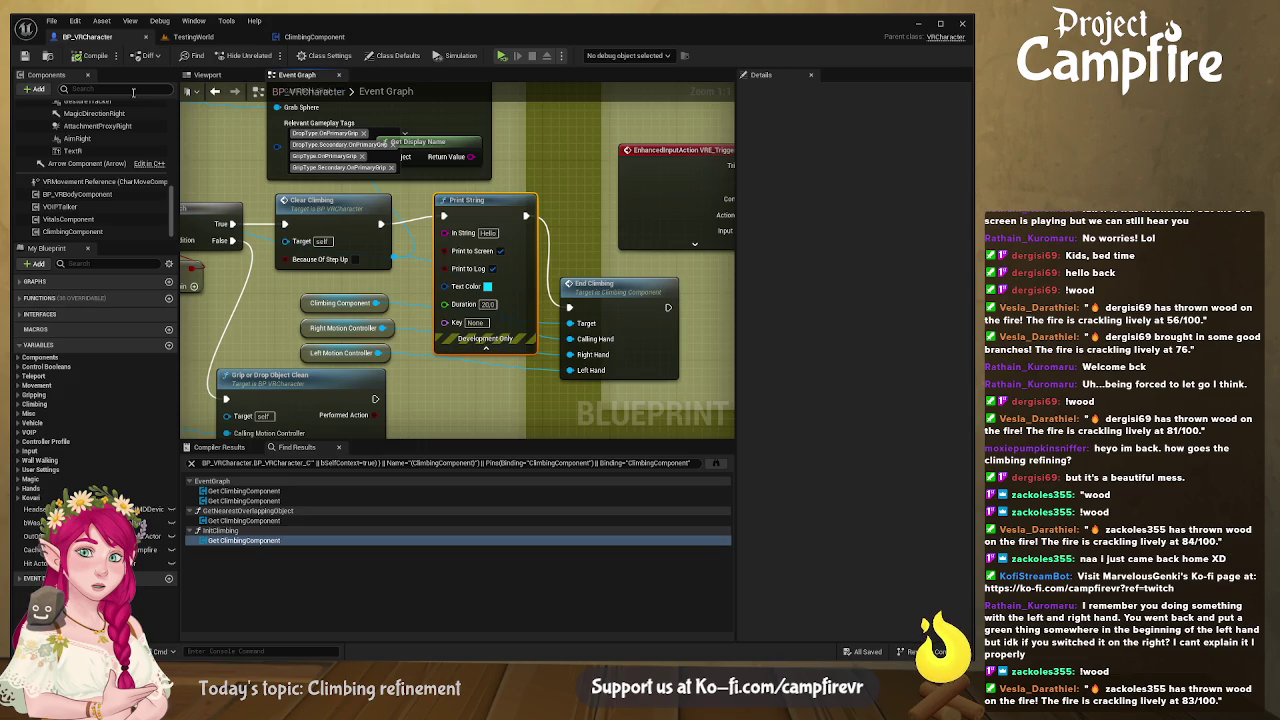
{"action": "left_click", "coordinate": [501, 57]}
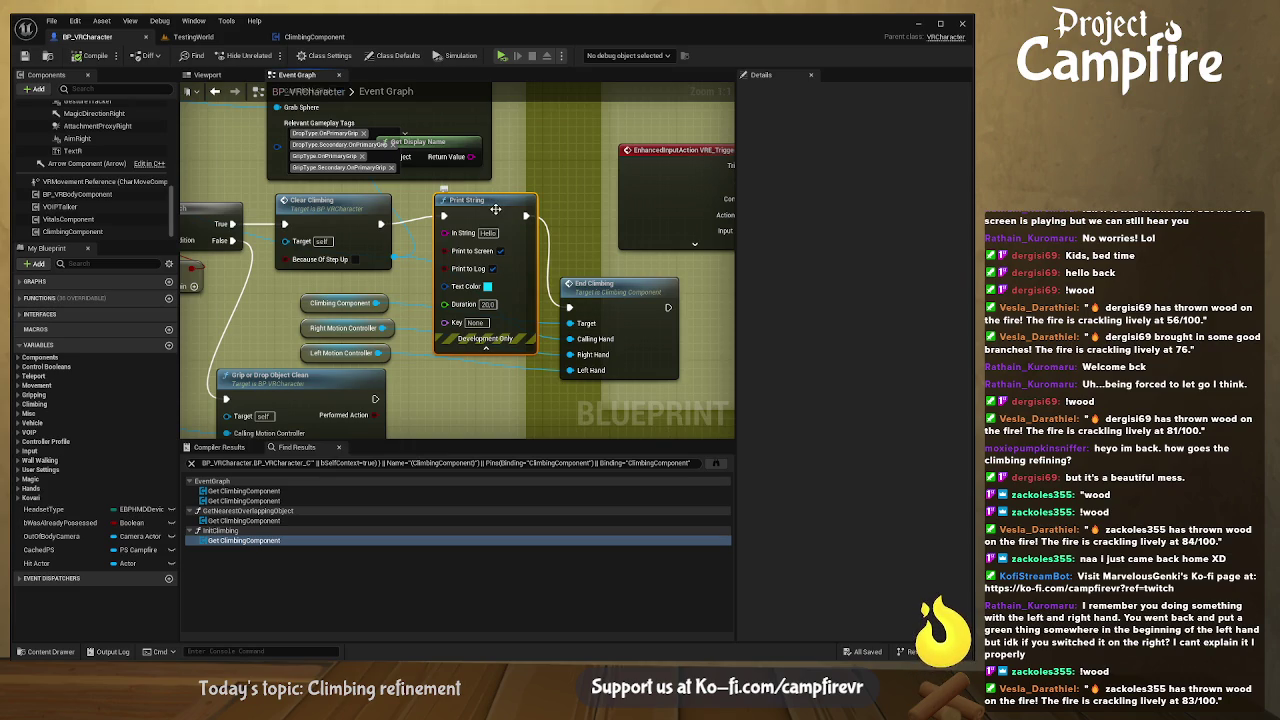
- Delete the debug Print String and connect Clear Climbing directly to End Climbing
{"action": "key", "text": "Delete"}
{"action": "left_click_drag", "start_coordinate": [620, 302], "coordinate": [511, 227]}
{"action": "mouse_move", "coordinate": [385, 225]}
{"action": "left_mouse_down"}
{"action": "mouse_move", "coordinate": [460, 232]}
{"action": "mouse_move", "coordinate": [492, 214]}
{"action": "mouse_move", "coordinate": [477, 210]}
{"action": "left_mouse_up"}
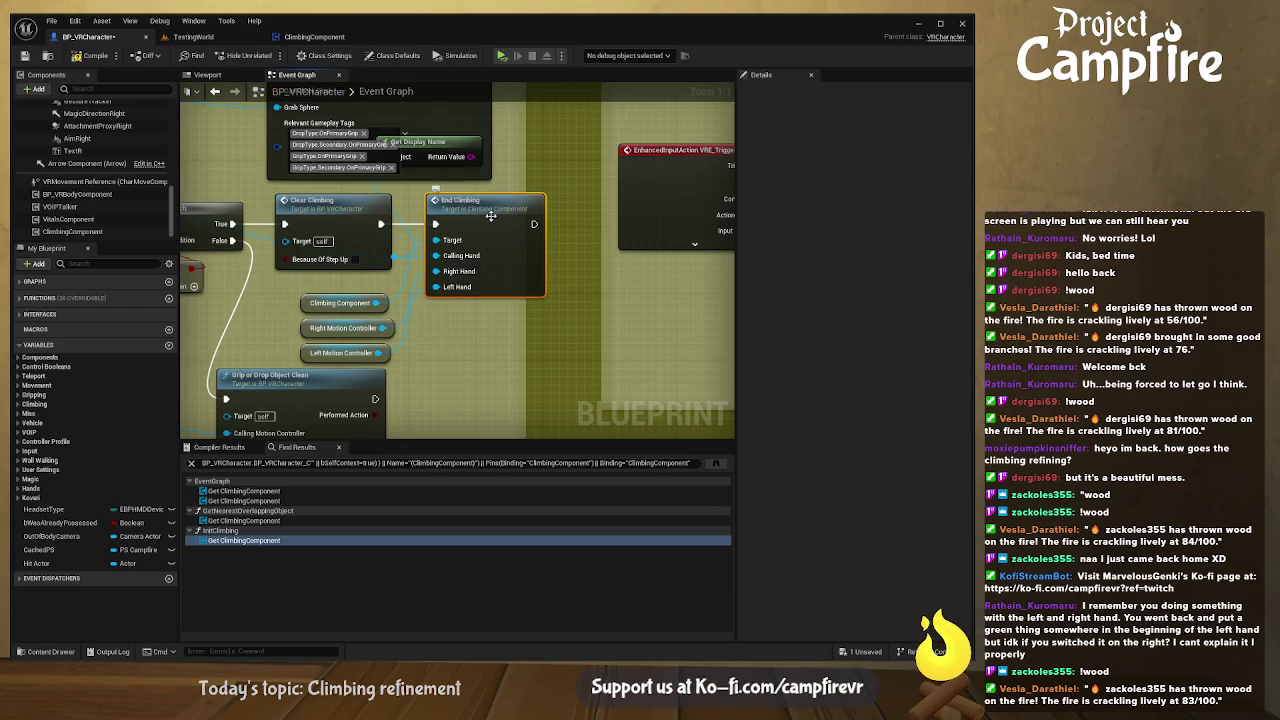
- Delete the unused Right/Left Motion Controller and Climbing Component getters, then open End Climbing's graph
{"action": "left_click", "coordinate": [348, 330]}
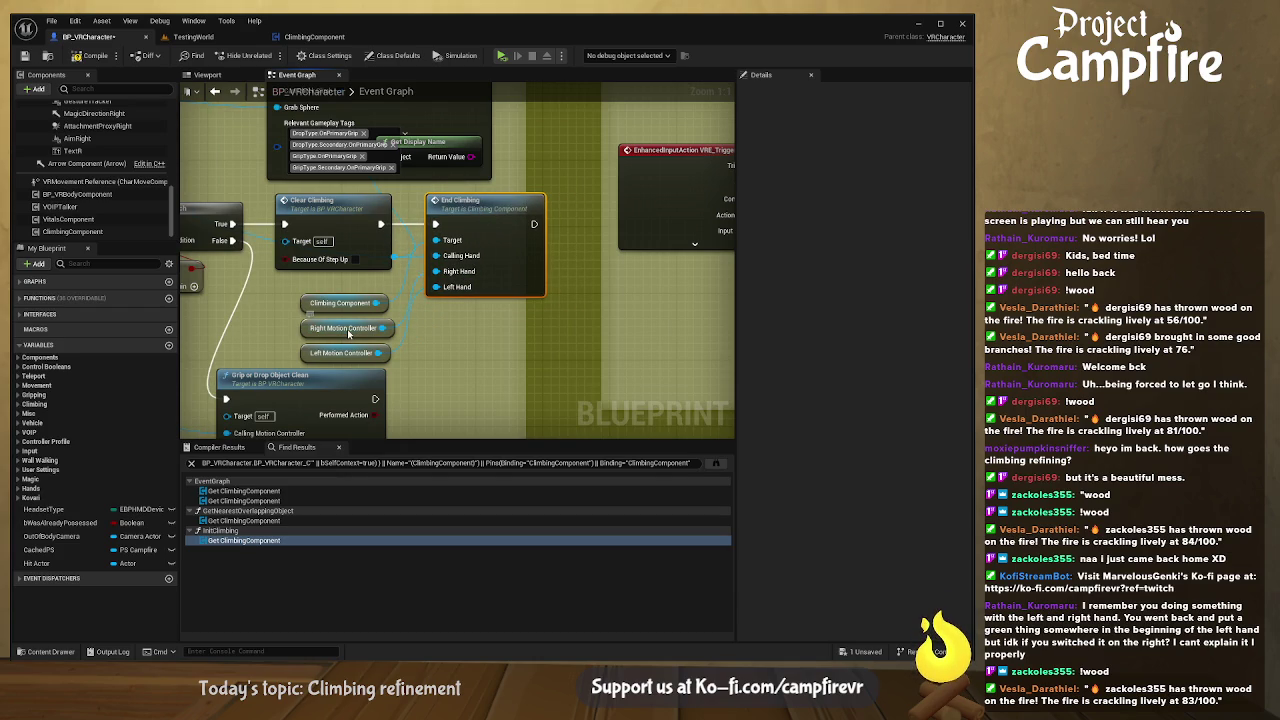
{"action": "key", "text": "Delete"}
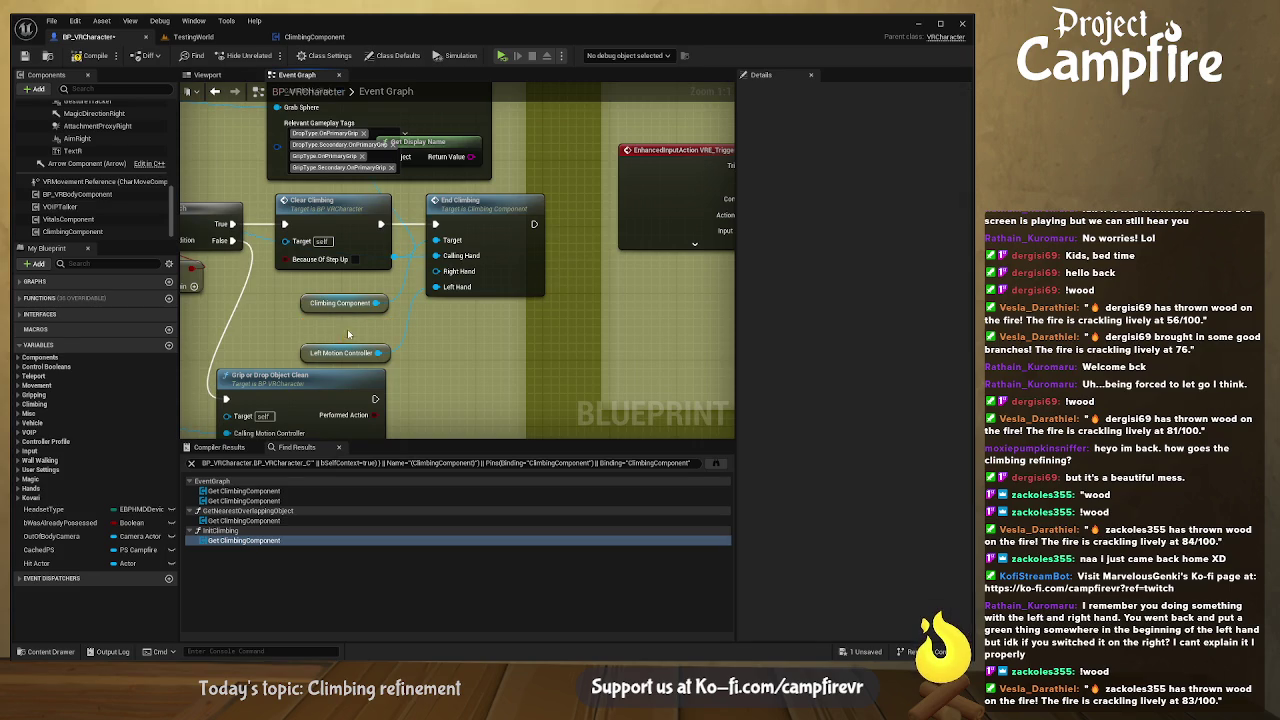
{"action": "left_click", "coordinate": [352, 355]}
{"action": "key", "text": "Delete"}
{"action": "left_click", "coordinate": [345, 303]}
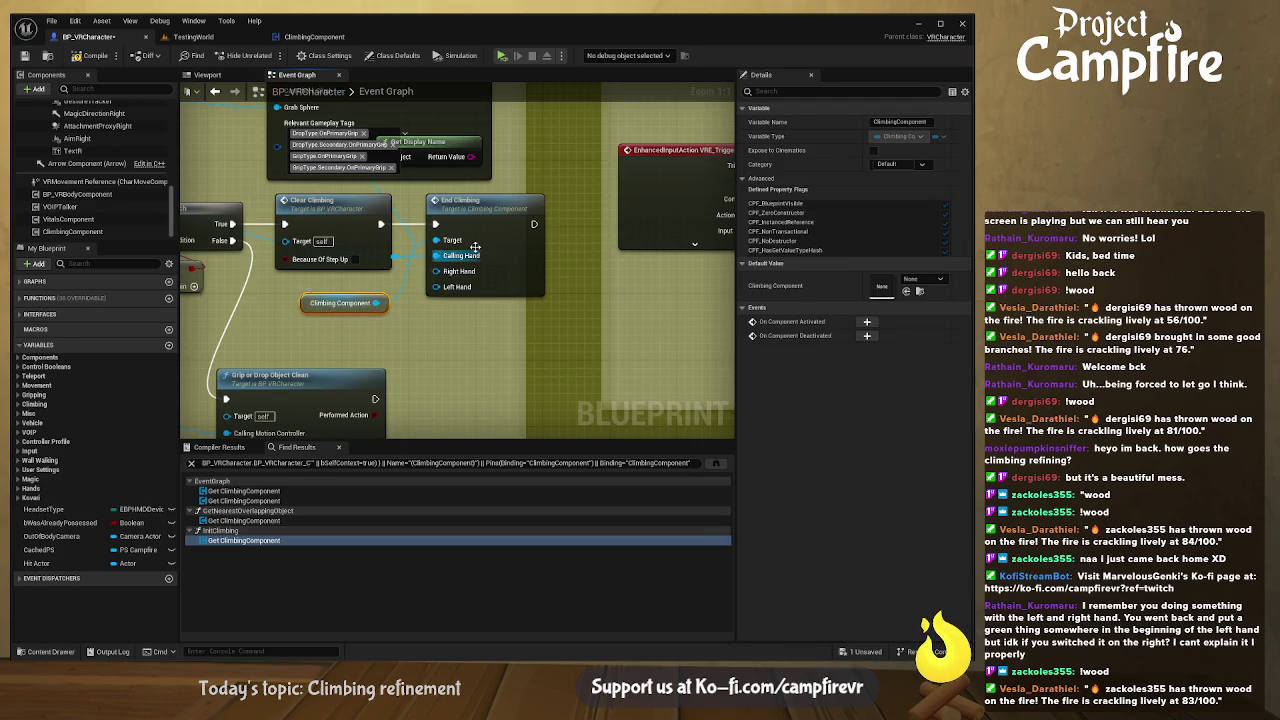
{"action": "key", "text": "Delete"}
{"action": "double_click", "coordinate": [501, 214]}
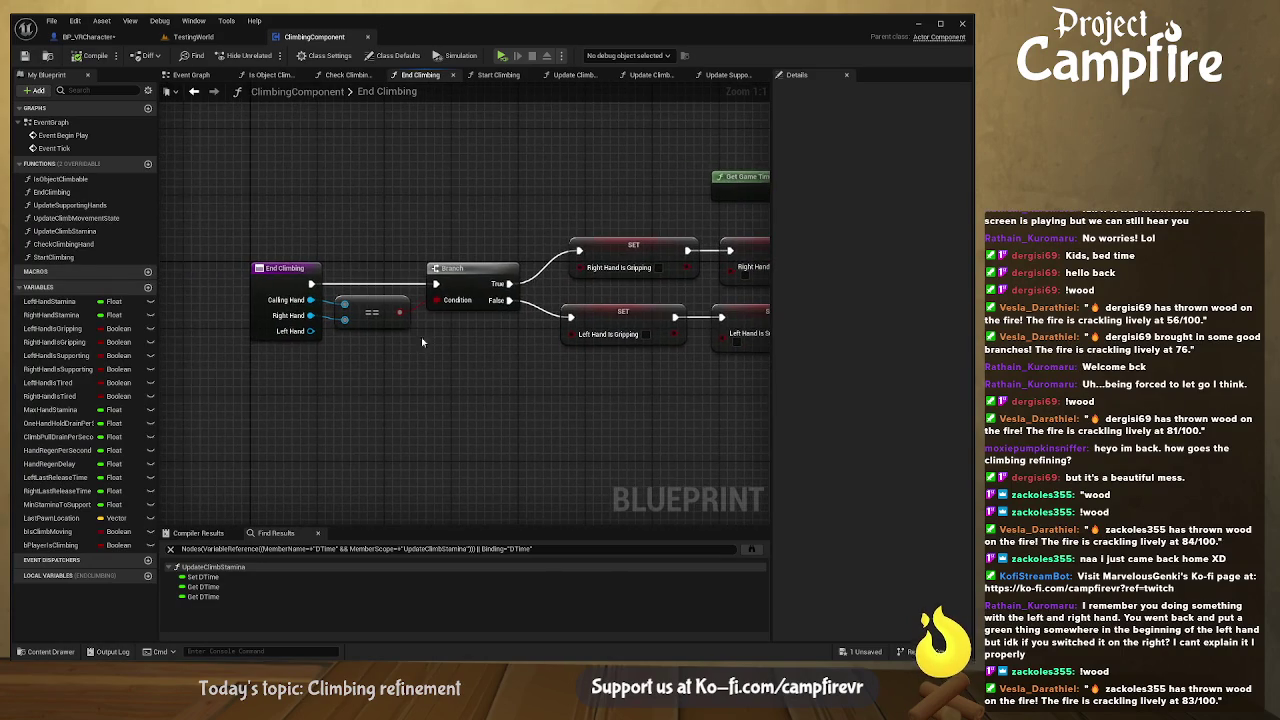
- Delete the hand == and Branch nodes, and line up the gripping/supporting SETs after End Climbing
{"action": "left_click_drag", "start_coordinate": [476, 375], "coordinate": [368, 267]}
{"action": "key", "text": "Delete"}
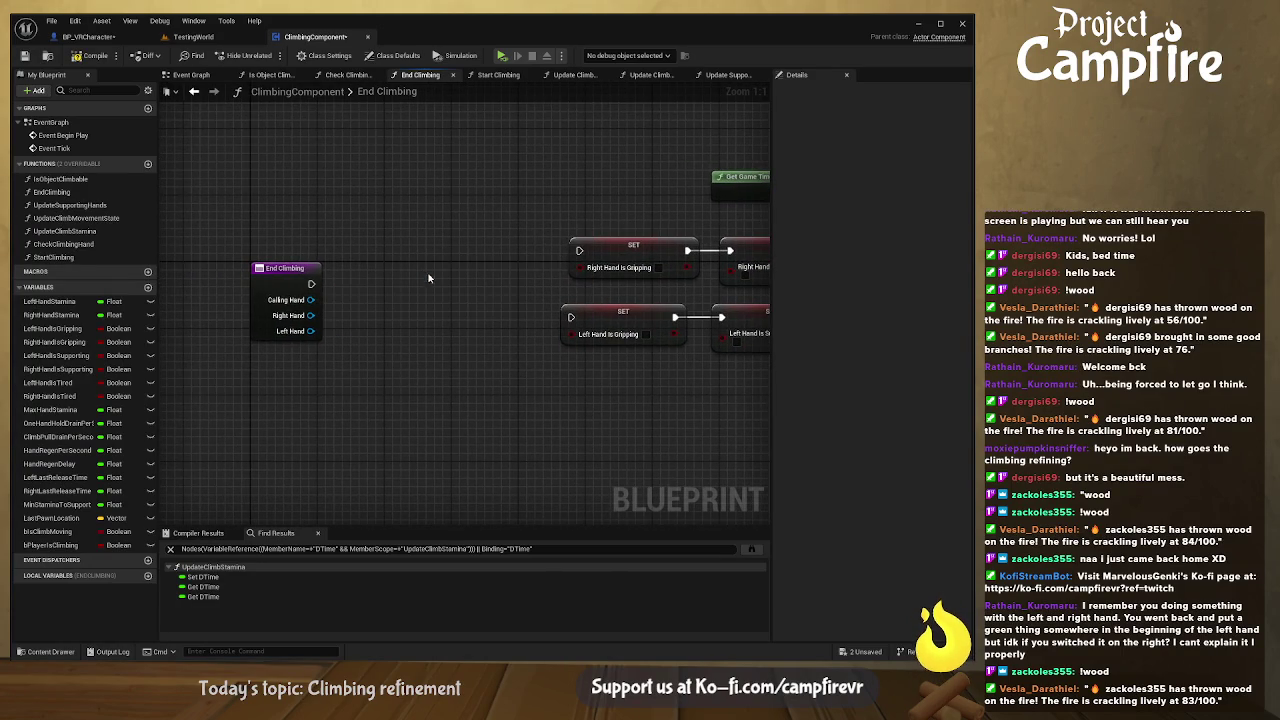
{"action": "mouse_move", "coordinate": [540, 334]}
{"action": "left_mouse_down"}
{"action": "mouse_move", "coordinate": [407, 324]}
{"action": "mouse_move", "coordinate": [323, 300]}
{"action": "left_mouse_up"}
{"action": "mouse_move", "coordinate": [672, 327]}
{"action": "left_mouse_down"}
{"action": "mouse_move", "coordinate": [421, 316]}
{"action": "mouse_move", "coordinate": [436, 296]}
{"action": "left_mouse_up"}
{"action": "mouse_move", "coordinate": [542, 260]}
{"action": "left_mouse_down"}
{"action": "mouse_move", "coordinate": [577, 288]}
{"action": "mouse_move", "coordinate": [574, 300]}
{"action": "mouse_move", "coordinate": [546, 295]}
{"action": "left_mouse_up"}
- Move the Right and Left Last Release Time SETs and Player Is Climbing toward the row
{"action": "mouse_move", "coordinate": [752, 269]}
{"action": "left_mouse_down"}
{"action": "mouse_move", "coordinate": [530, 263]}
{"action": "mouse_move", "coordinate": [516, 294]}
{"action": "left_mouse_up"}
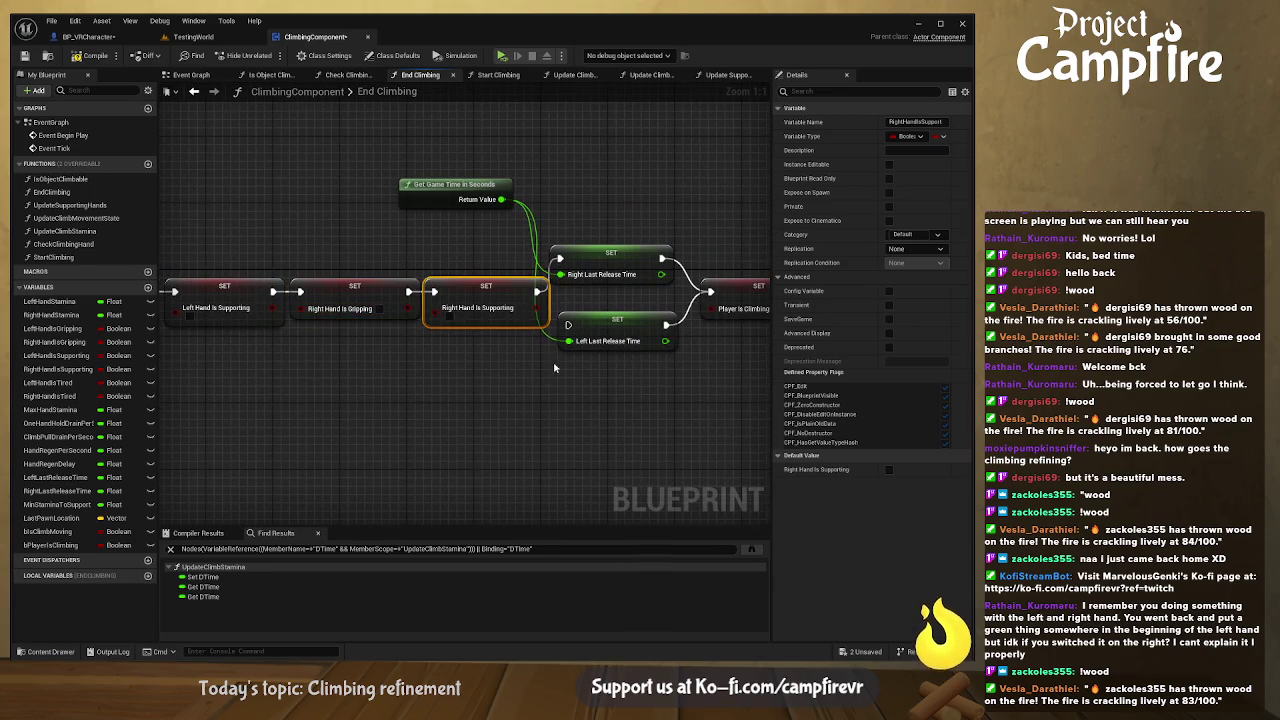
{"action": "left_click_drag", "start_coordinate": [552, 357], "coordinate": [481, 353]}
{"action": "left_click_drag", "start_coordinate": [544, 390], "coordinate": [435, 390]}
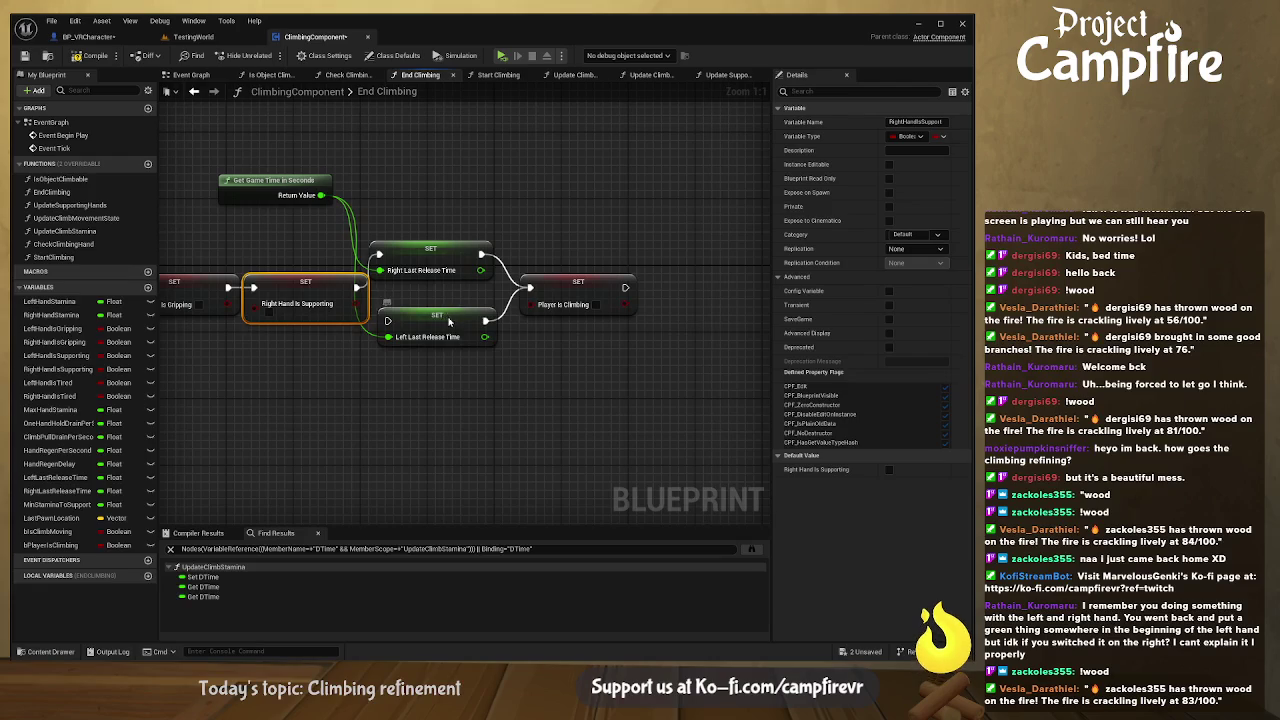
{"action": "left_click_drag", "start_coordinate": [449, 321], "coordinate": [482, 319]}
{"action": "left_click_drag", "start_coordinate": [574, 294], "coordinate": [679, 251]}
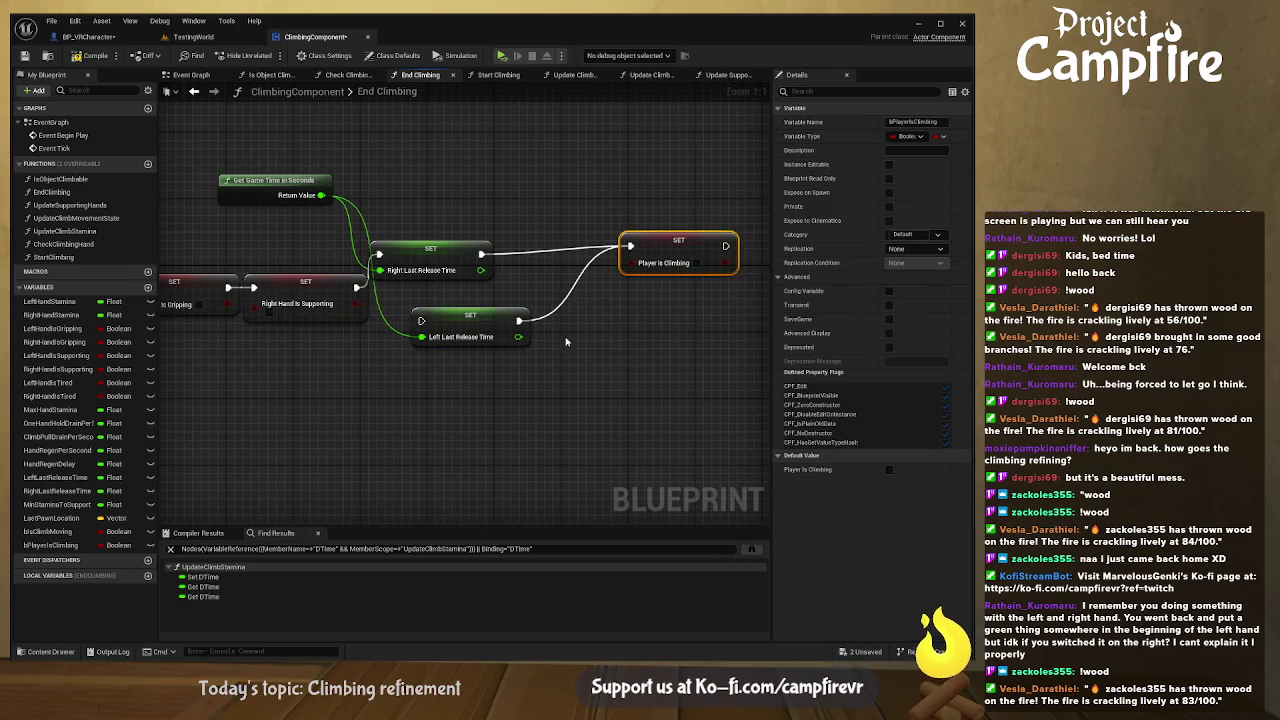
{"action": "left_click_drag", "start_coordinate": [457, 325], "coordinate": [550, 313]}
{"action": "left_click_drag", "start_coordinate": [452, 260], "coordinate": [464, 300]}
{"action": "left_click_drag", "start_coordinate": [545, 323], "coordinate": [560, 306]}
- Chain Right Last Release Time into Left Last Release Time and align the row through Player Is Climbing
{"action": "left_click_drag", "start_coordinate": [489, 297], "coordinate": [521, 296]}
{"action": "left_click_drag", "start_coordinate": [690, 254], "coordinate": [715, 303]}
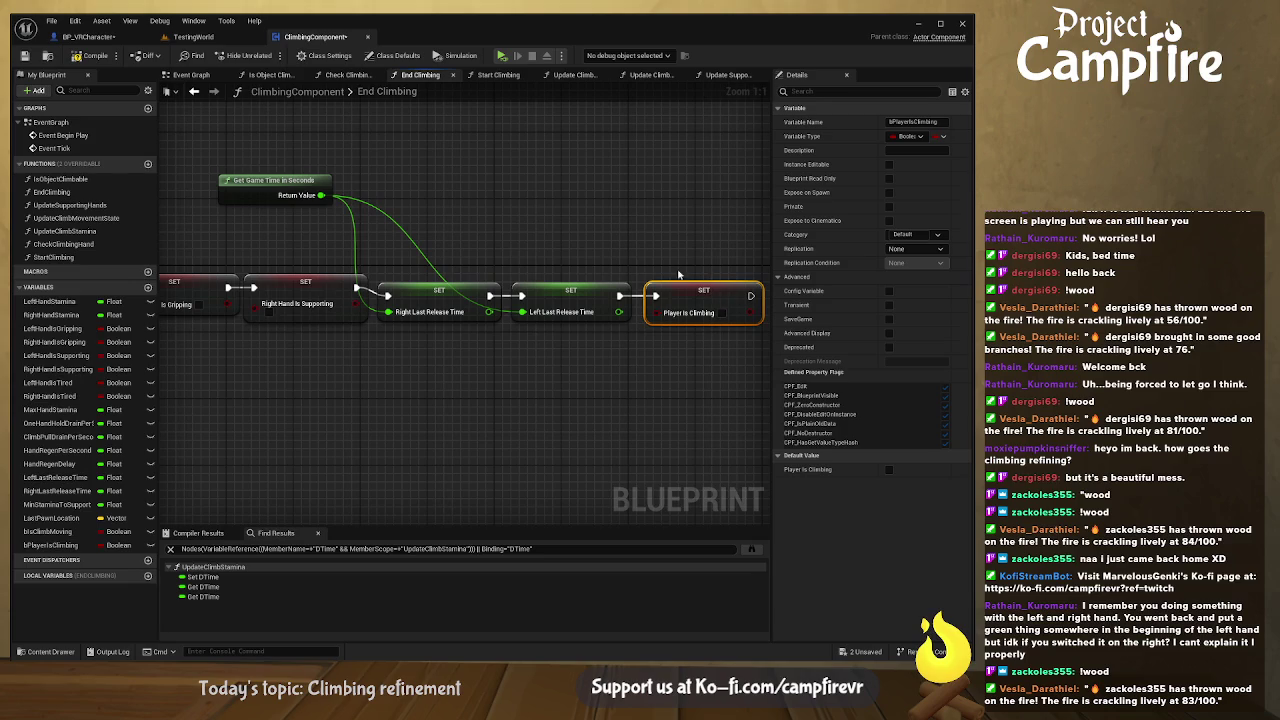
{"action": "left_click_drag", "start_coordinate": [461, 294], "coordinate": [460, 285]}
{"action": "left_click_drag", "start_coordinate": [561, 289], "coordinate": [555, 282]}
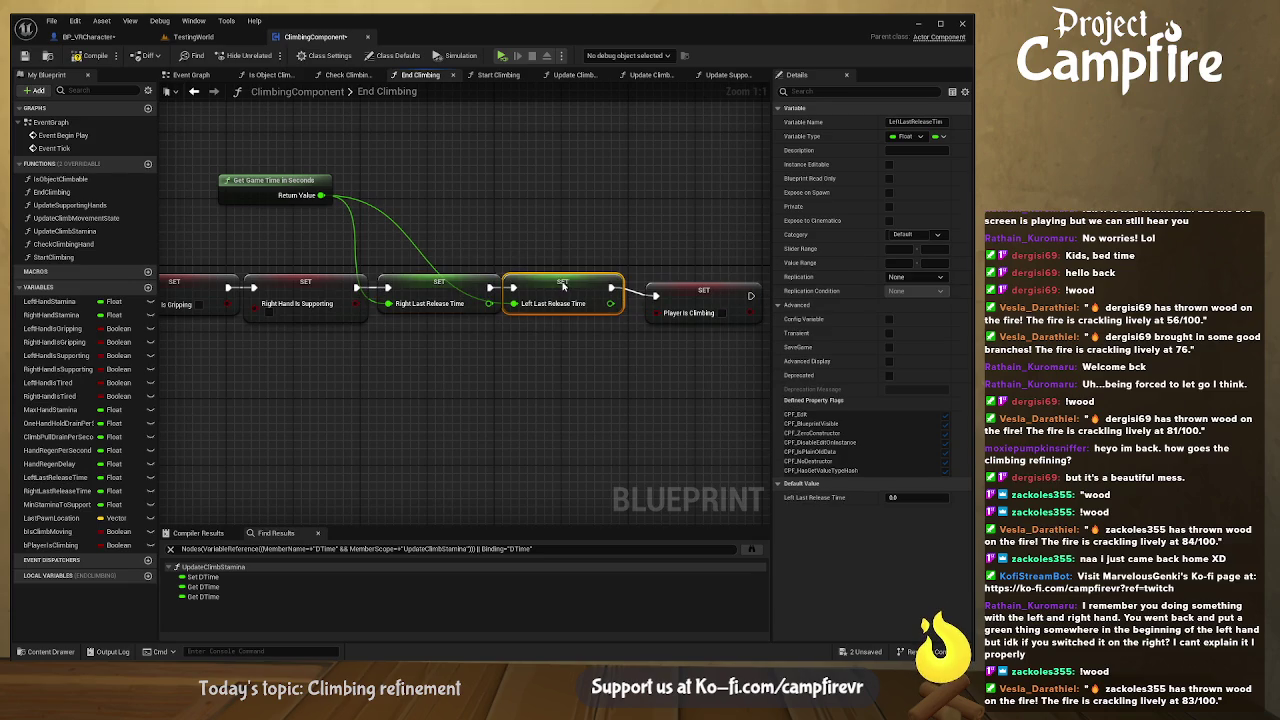
{"action": "left_click_drag", "start_coordinate": [684, 289], "coordinate": [670, 282]}
{"action": "mouse_move", "coordinate": [417, 342]}
{"action": "left_mouse_down"}
{"action": "mouse_move", "coordinate": [462, 336]}
{"action": "mouse_move", "coordinate": [594, 380]}
{"action": "mouse_move", "coordinate": [406, 340]}
{"action": "left_mouse_up"}
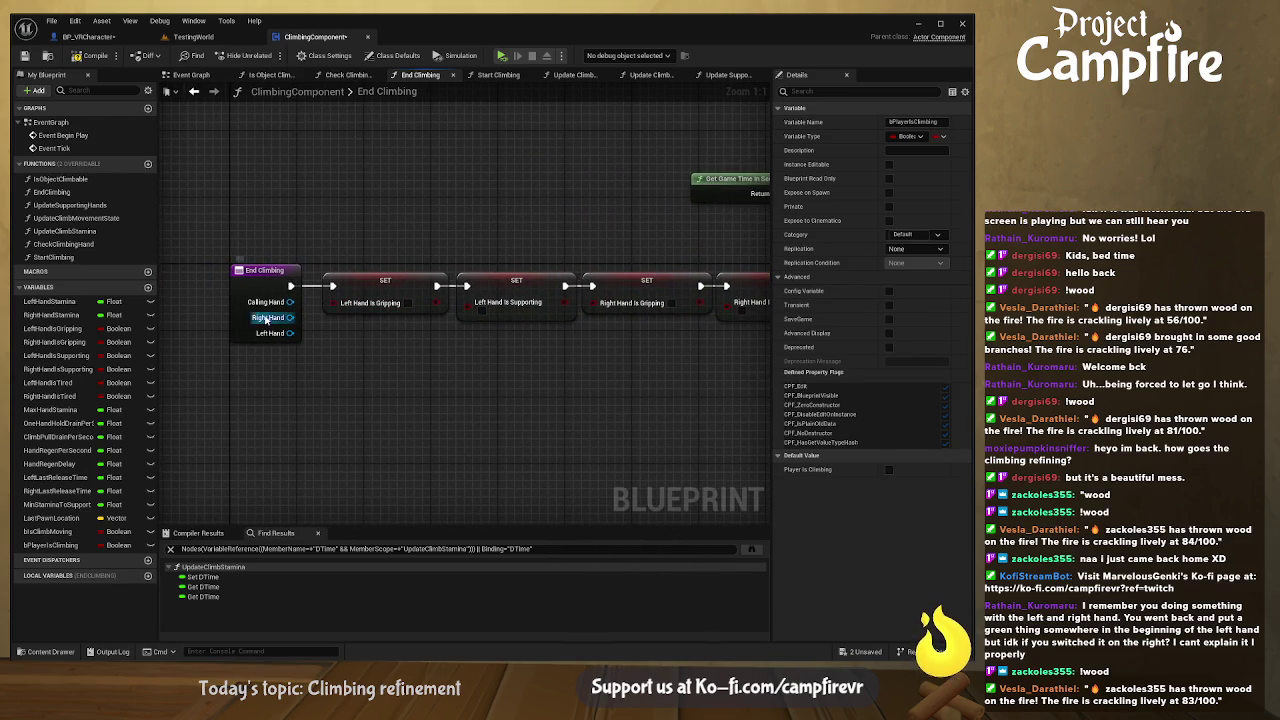
- Remove End Climbing's Calling Hand, Right Hand and Left Hand inputs
{"action": "left_click", "coordinate": [262, 315]}
{"action": "left_click", "coordinate": [944, 362]}
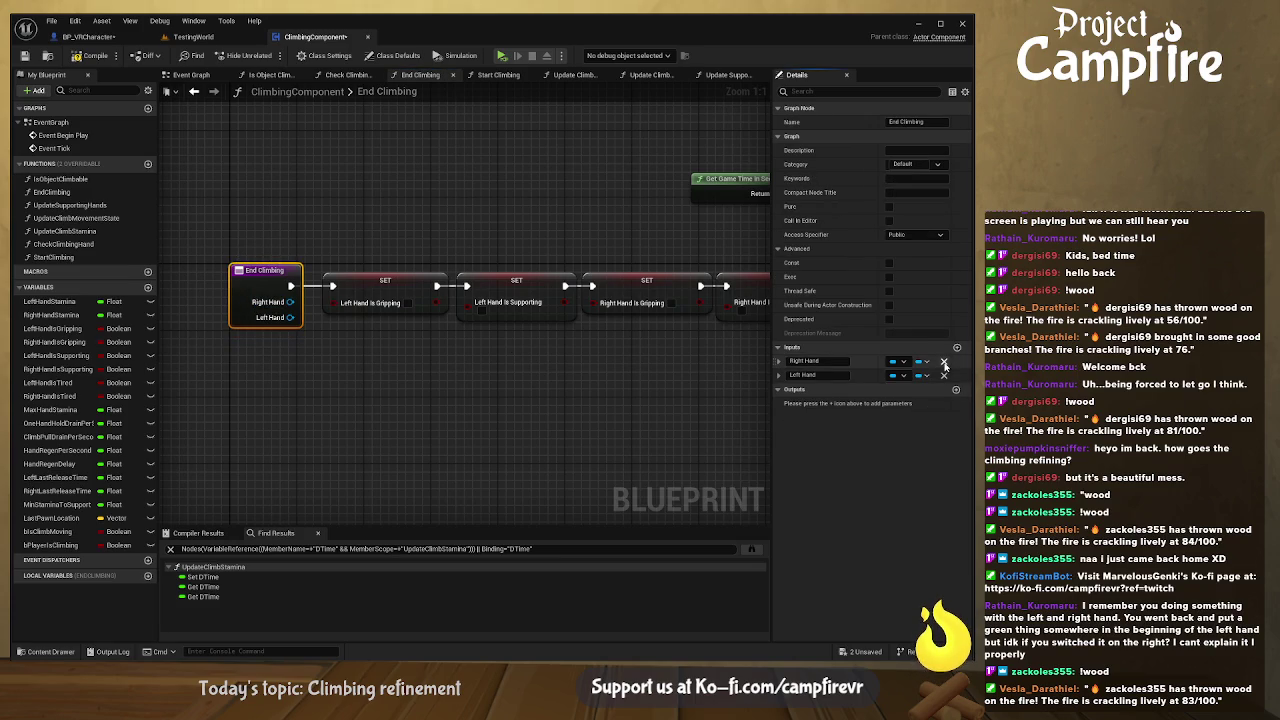
{"action": "left_click", "coordinate": [944, 362]}
{"action": "left_click", "coordinate": [944, 362]}
{"action": "left_click", "coordinate": [465, 392]}
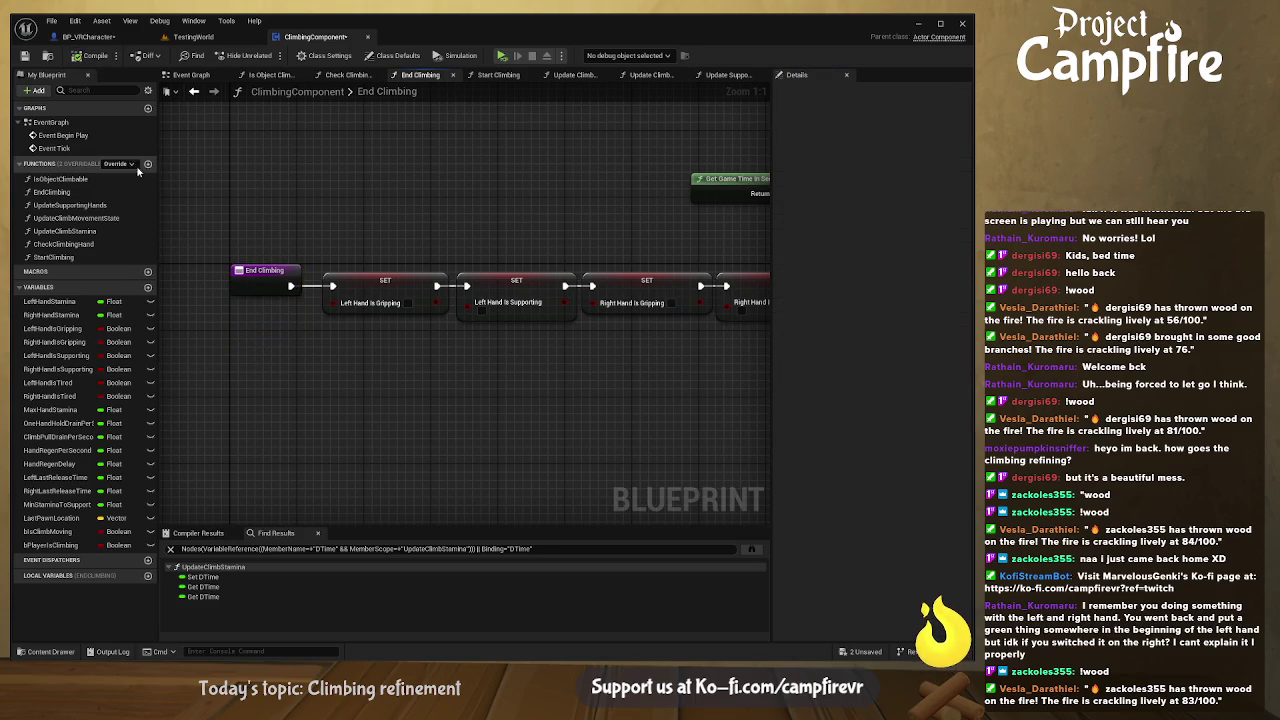
- Add a new function named ReleaseHand to ClimbingComponent and compile
{"action": "left_click", "coordinate": [148, 164]}
{"action": "type", "text": "ReleaseHand"}
{"action": "key", "text": "Return"}
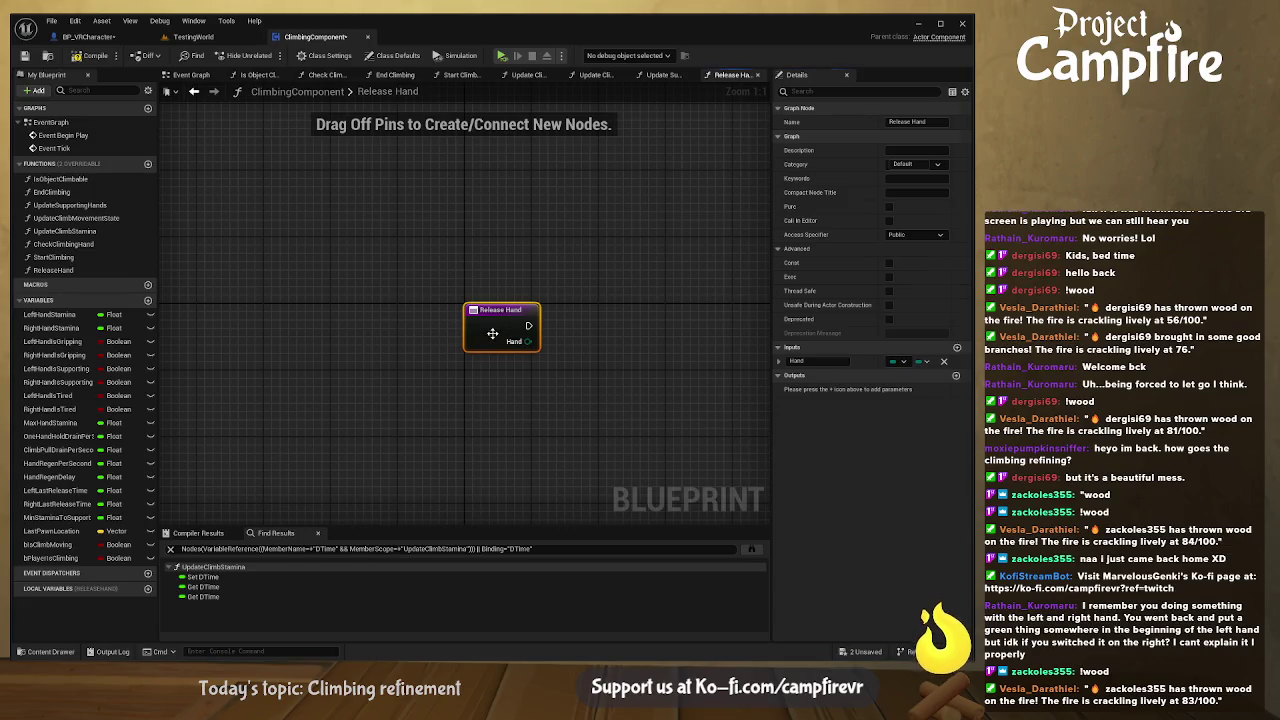
{"action": "left_click", "coordinate": [90, 55]}
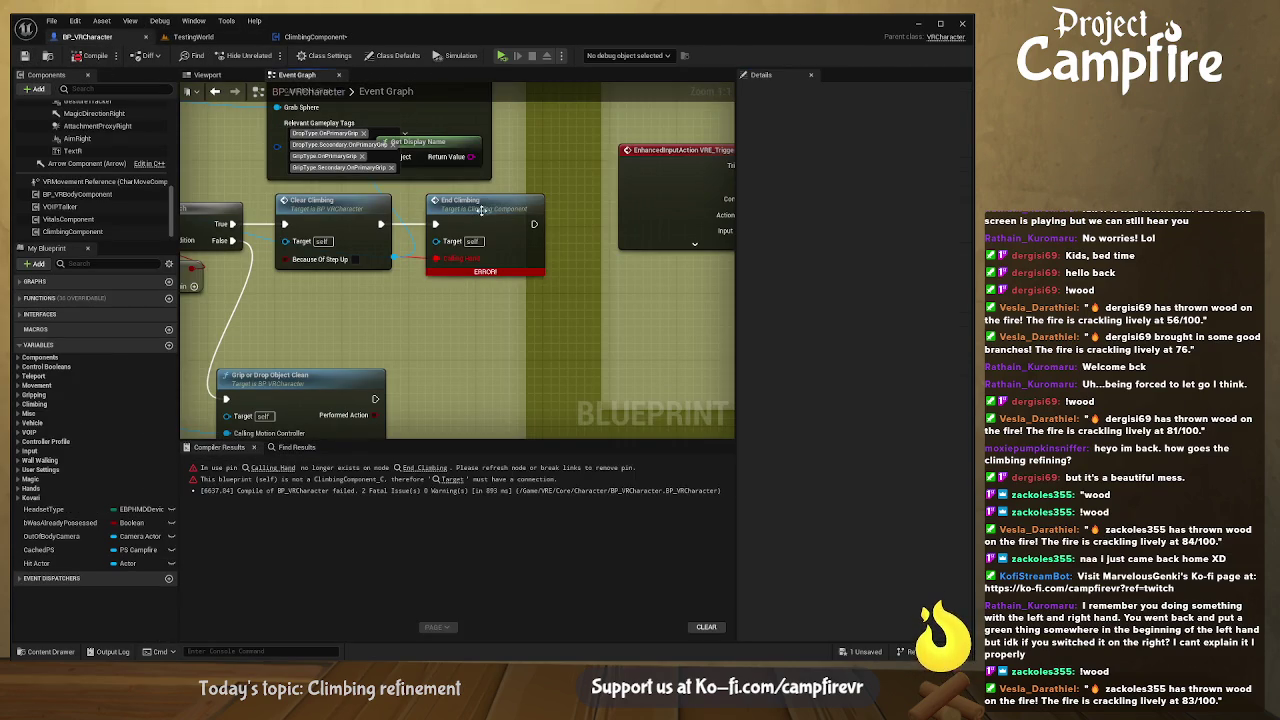
- Select the End Climbing call and delete the stray Get Display Name nodes
{"action": "left_click", "coordinate": [437, 258], "text": "alt"}
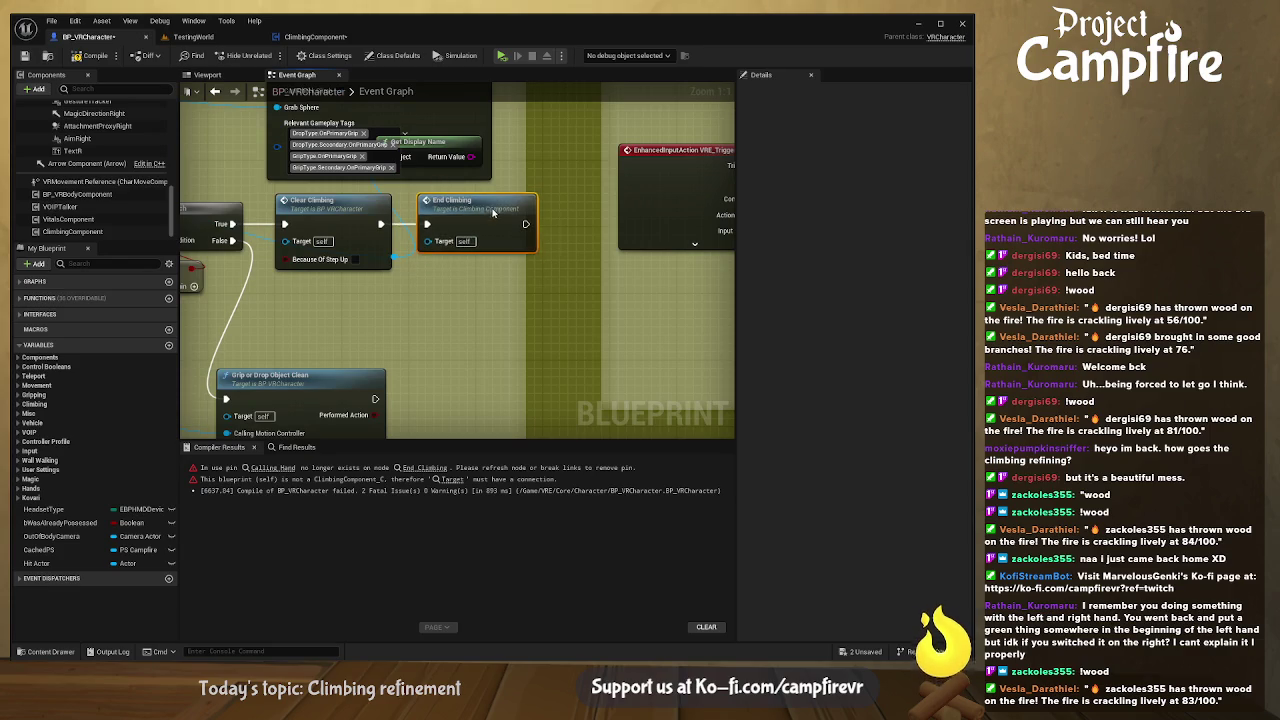
{"action": "left_click_drag", "start_coordinate": [425, 283], "coordinate": [548, 354]}
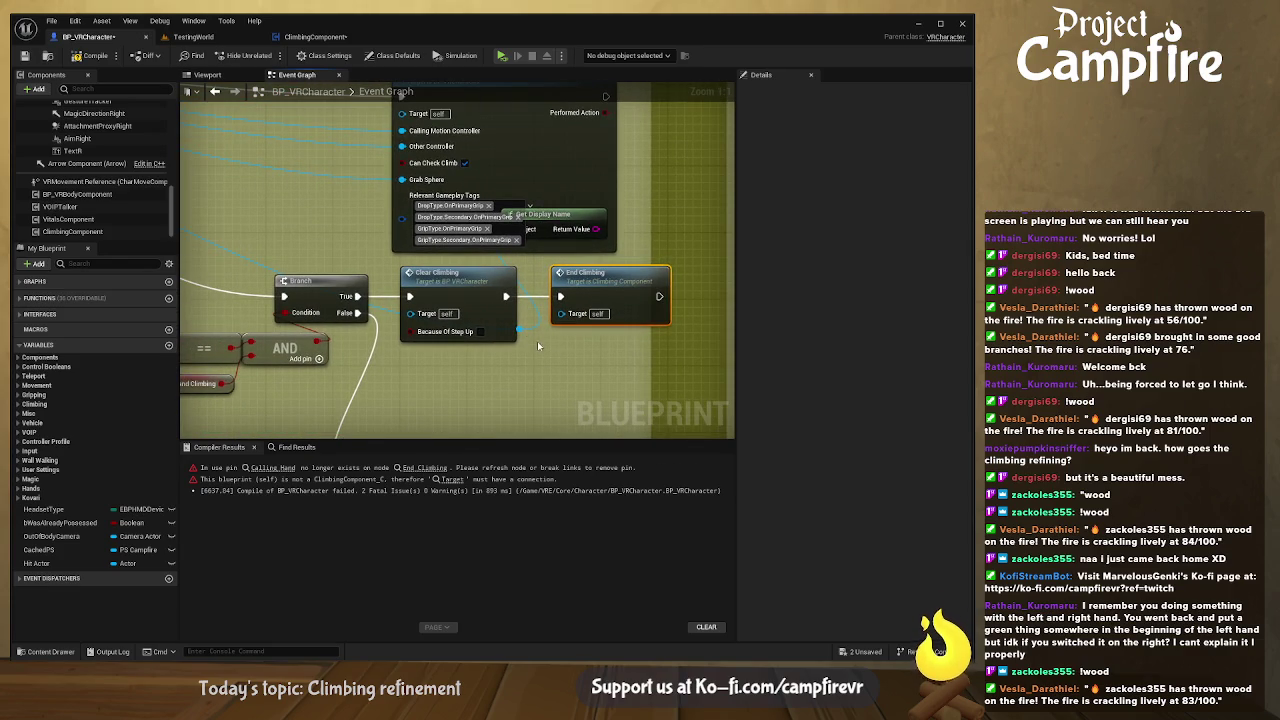
{"action": "left_click", "coordinate": [537, 345]}
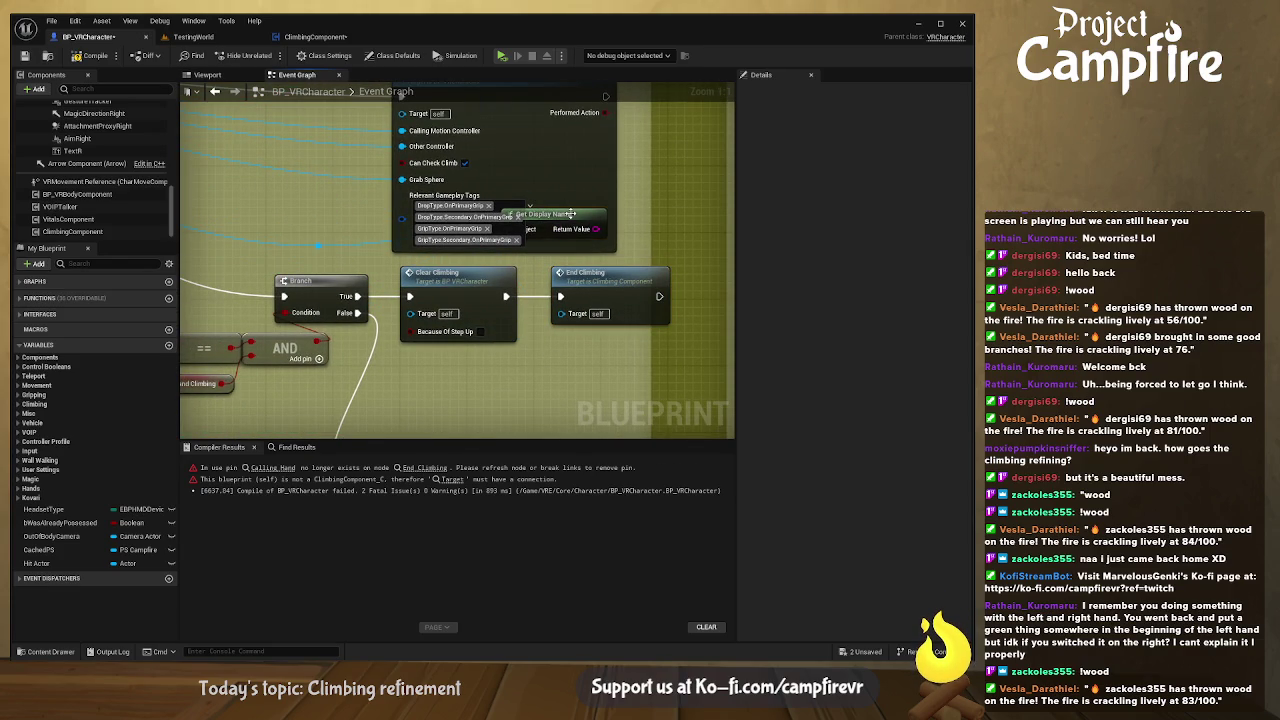
{"action": "key", "text": "Delete"}
{"action": "left_click_drag", "start_coordinate": [217, 270], "coordinate": [462, 242]}
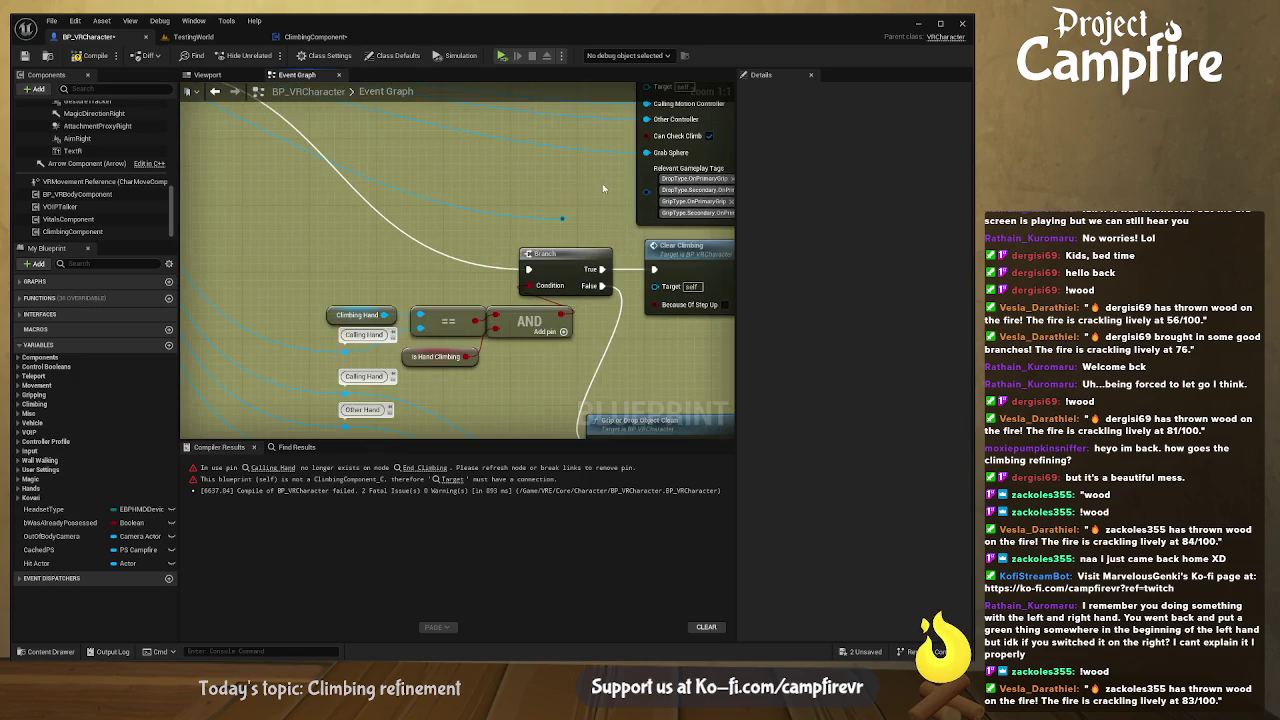
{"action": "key", "text": "Delete"}
- Line up End Climbing beside Clear Climbing and open End Climbing's function graph
{"action": "left_click_drag", "start_coordinate": [543, 228], "coordinate": [376, 219]}
{"action": "left_click_drag", "start_coordinate": [681, 253], "coordinate": [655, 253]}
{"action": "left_click_drag", "start_coordinate": [539, 249], "coordinate": [535, 250]}
{"action": "left_click_drag", "start_coordinate": [605, 317], "coordinate": [515, 316]}
{"action": "left_click", "coordinate": [566, 251]}
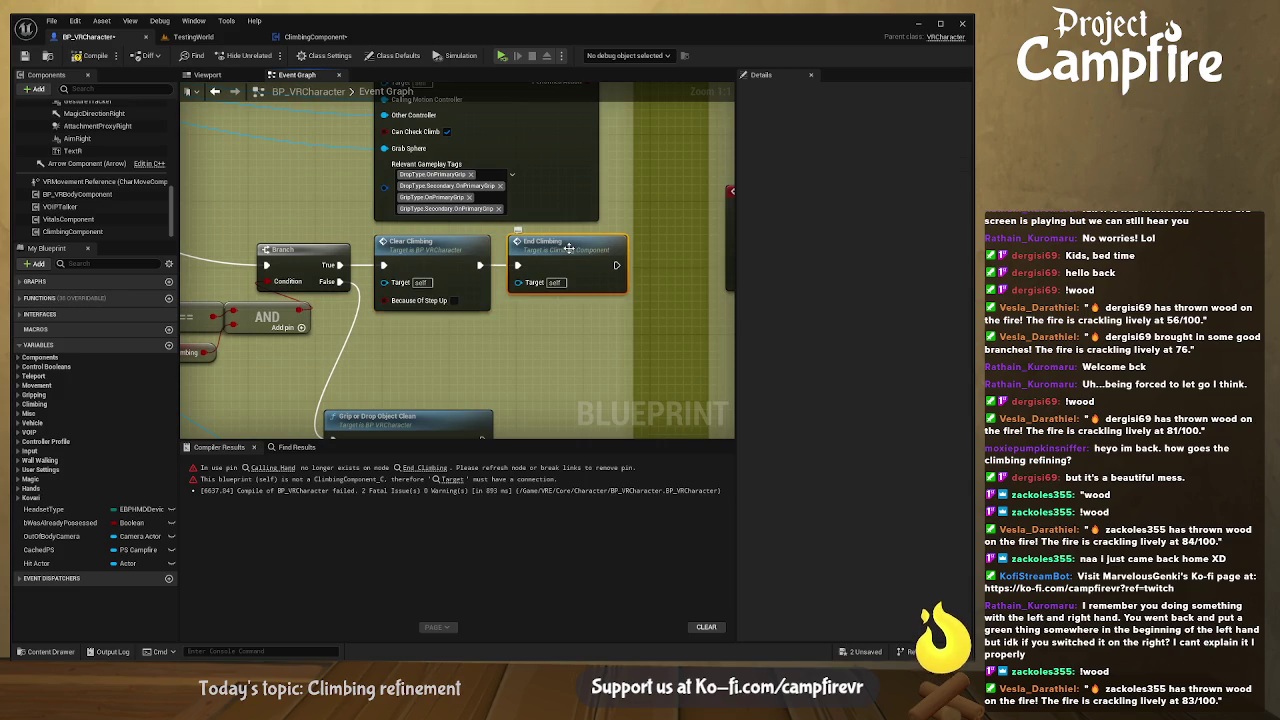
{"action": "double_click", "coordinate": [568, 248]}
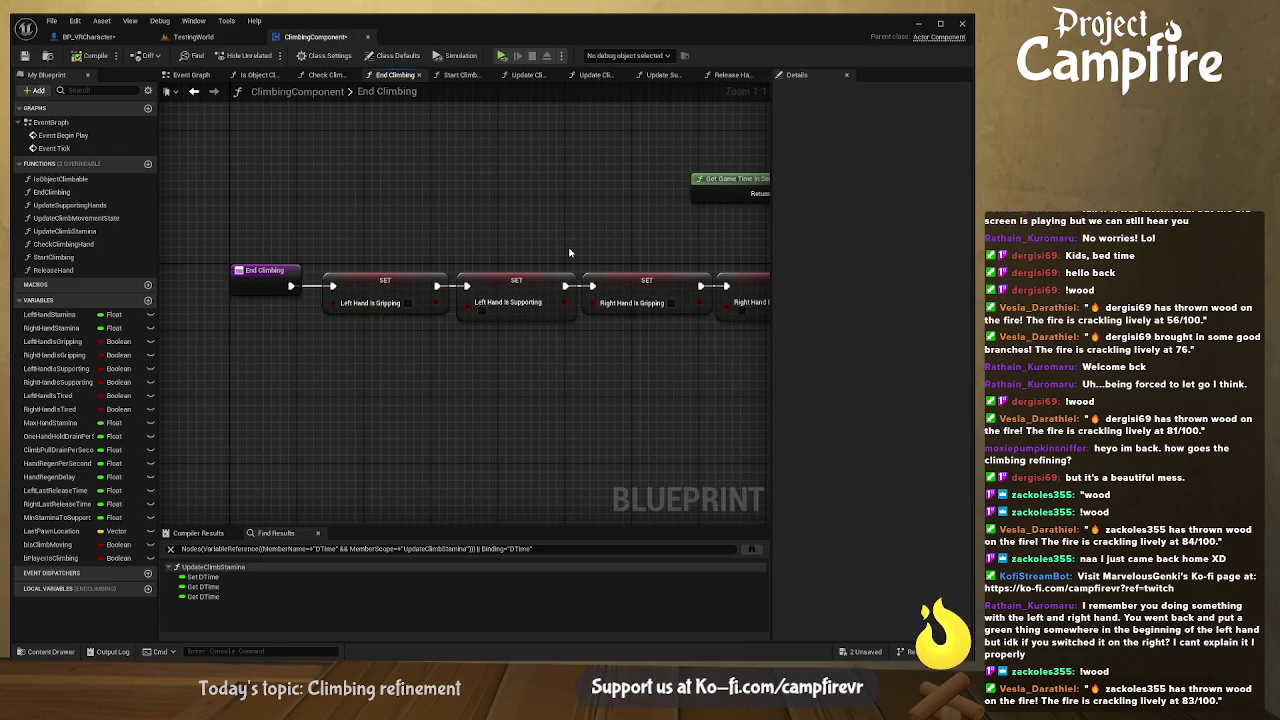
- Save ClimbingComponent and return to BP_VRCharacter's Event Graph
{"action": "left_click", "coordinate": [28, 56]}
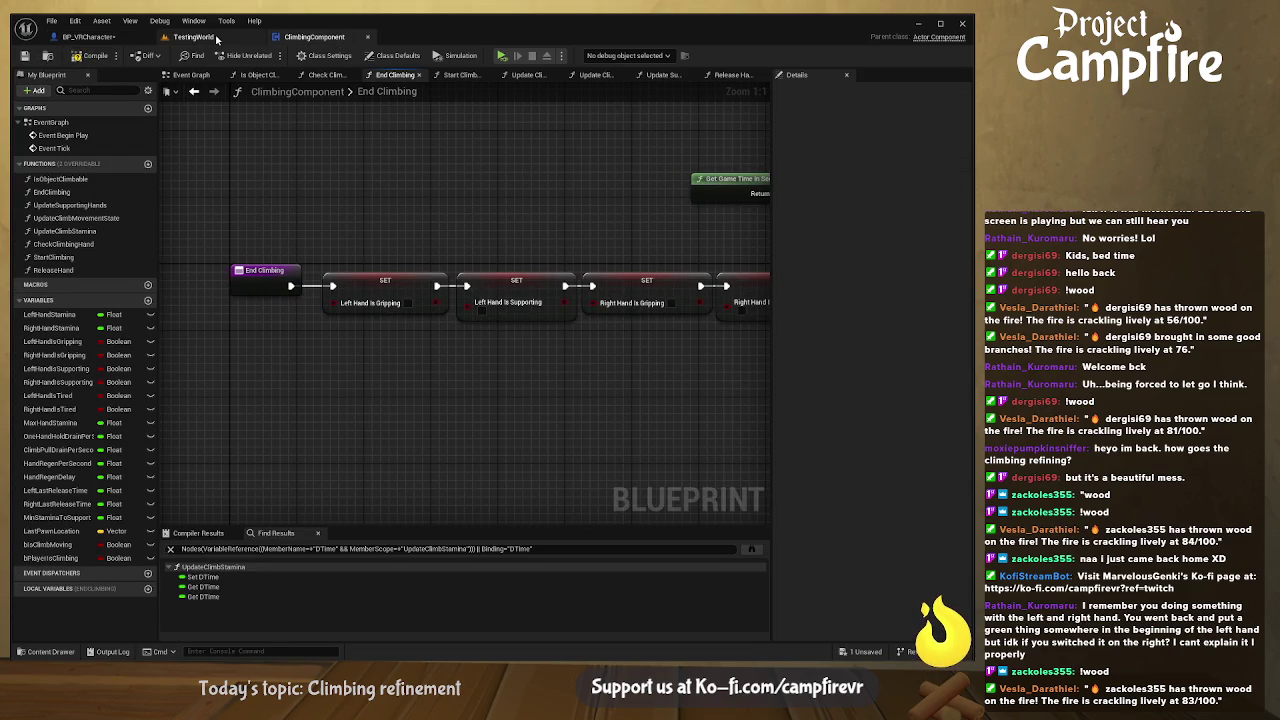
{"action": "left_click", "coordinate": [100, 40]}
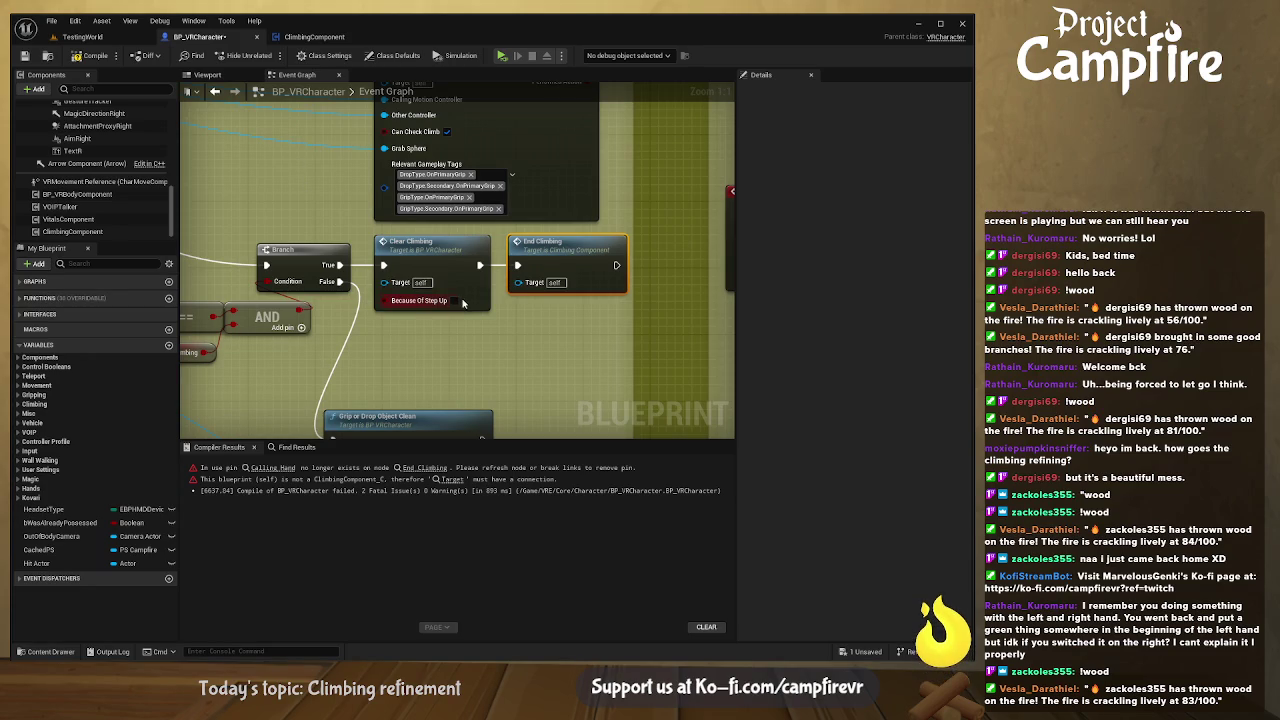
{"action": "scroll", "coordinate": [496, 307], "scroll_direction": "down", "scroll_amount": 2}
{"action": "left_click_drag", "start_coordinate": [504, 318], "coordinate": [506, 276]}
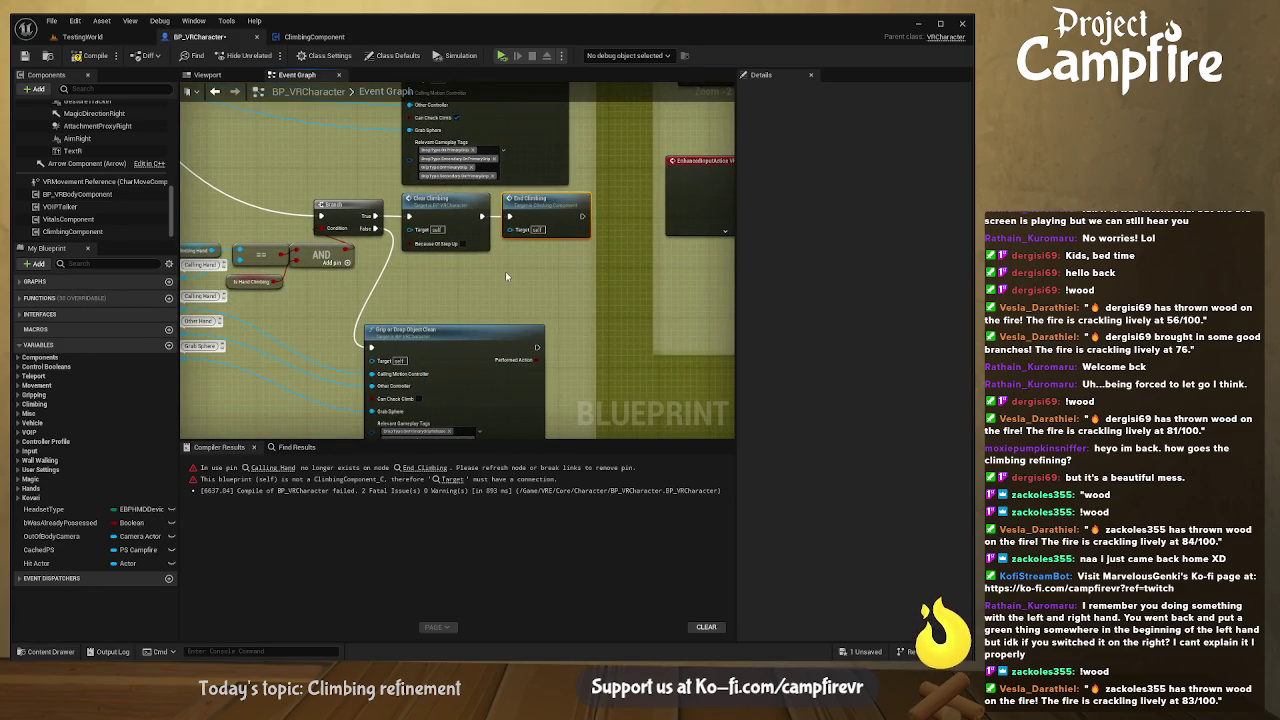
- Pan to the Trigger Grip or Drop logic and select the Grip or Drop Object Clean node
{"action": "mouse_move", "coordinate": [505, 271]}
{"action": "left_mouse_down"}
{"action": "mouse_move", "coordinate": [596, 304]}
{"action": "mouse_move", "coordinate": [338, 299]}
{"action": "left_mouse_up"}
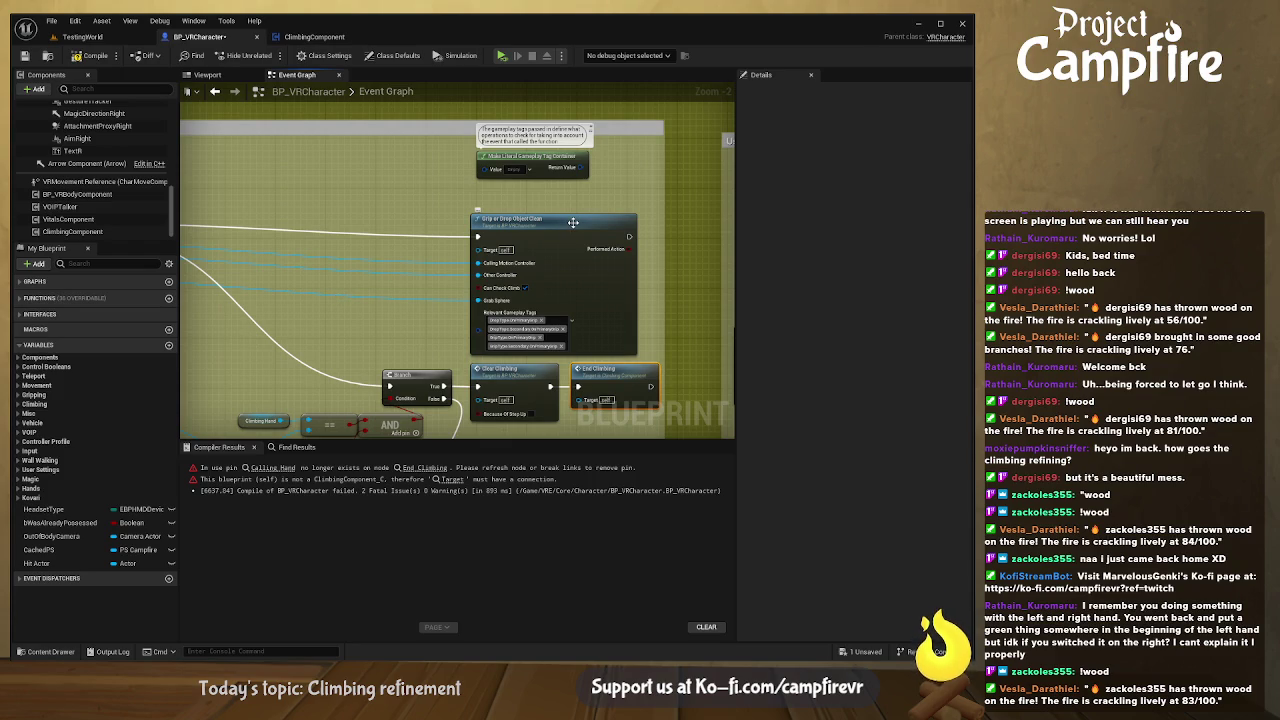
{"action": "left_click_drag", "start_coordinate": [573, 222], "coordinate": [789, 187]}
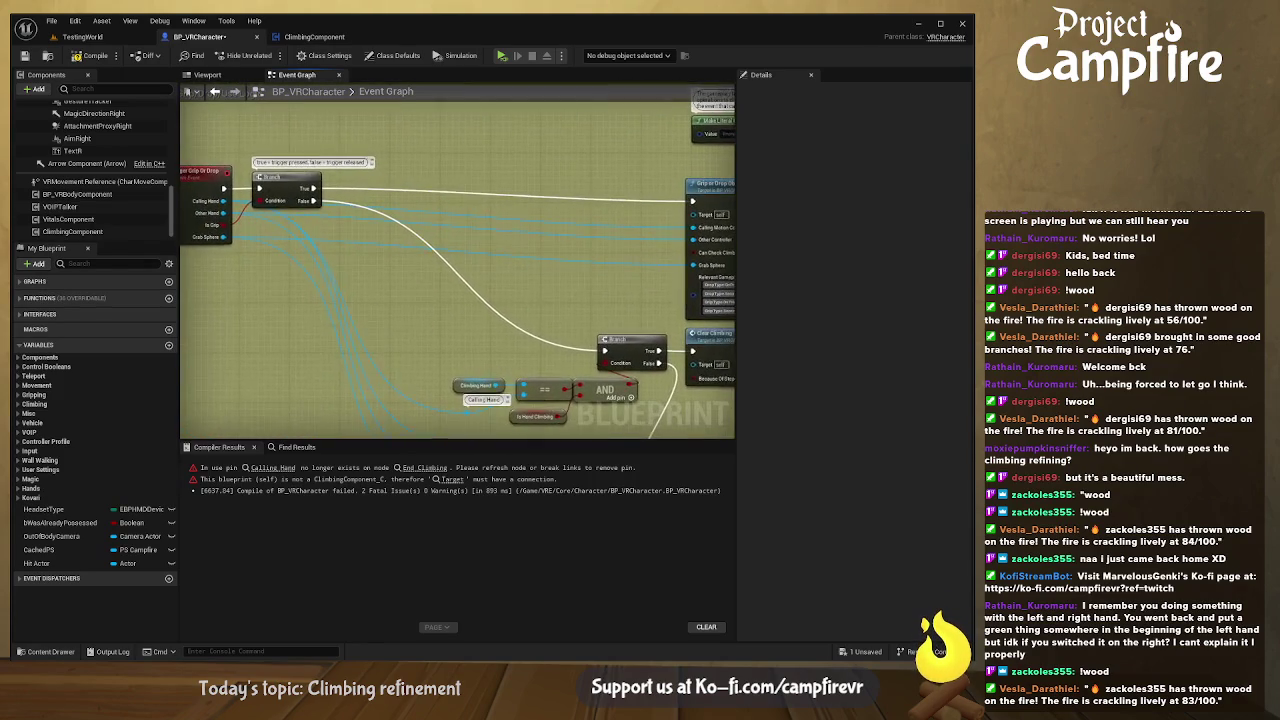
{"action": "left_click_drag", "start_coordinate": [500, 300], "coordinate": [390, 144]}
{"action": "mouse_move", "coordinate": [700, 250]}
{"action": "left_mouse_down"}
{"action": "mouse_move", "coordinate": [238, 284]}
{"action": "mouse_move", "coordinate": [246, 269]}
{"action": "mouse_move", "coordinate": [747, 270]}
{"action": "mouse_move", "coordinate": [693, 244]}
{"action": "mouse_move", "coordinate": [685, 253]}
{"action": "left_mouse_up"}
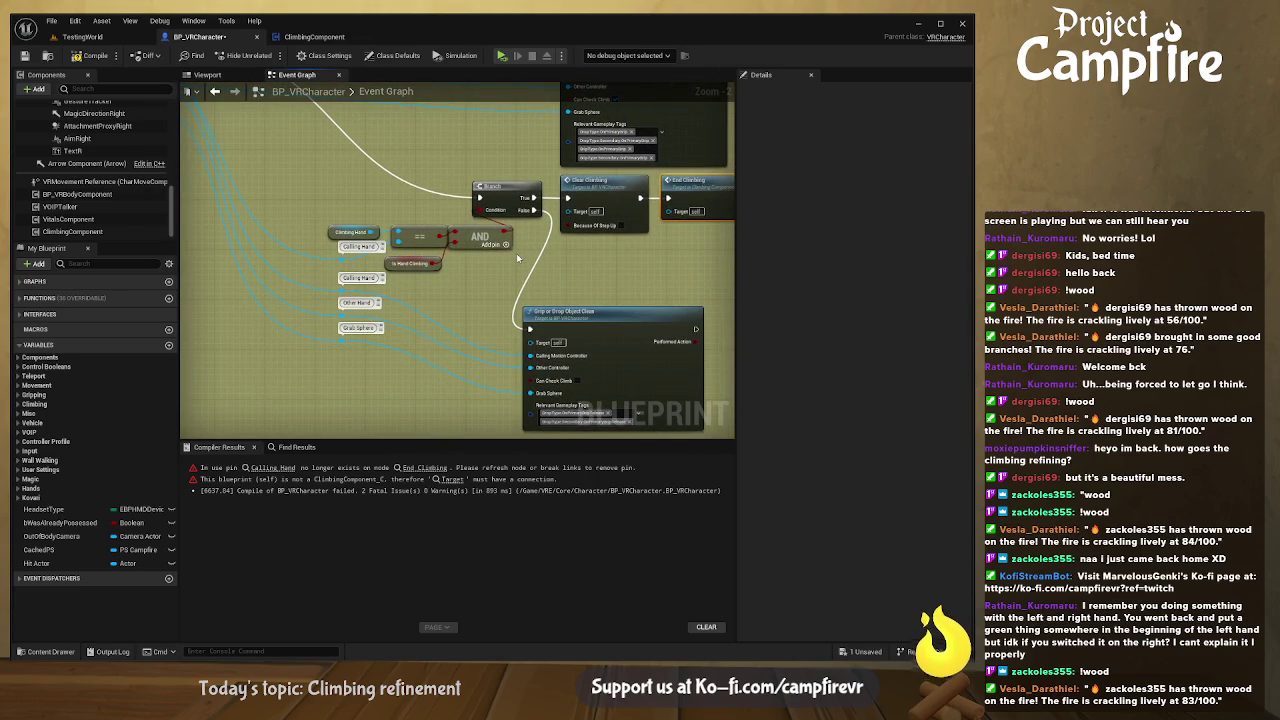
{"action": "mouse_move", "coordinate": [598, 314]}
{"action": "left_mouse_down"}
{"action": "mouse_move", "coordinate": [615, 315]}
{"action": "mouse_move", "coordinate": [560, 185]}
{"action": "left_mouse_up"}
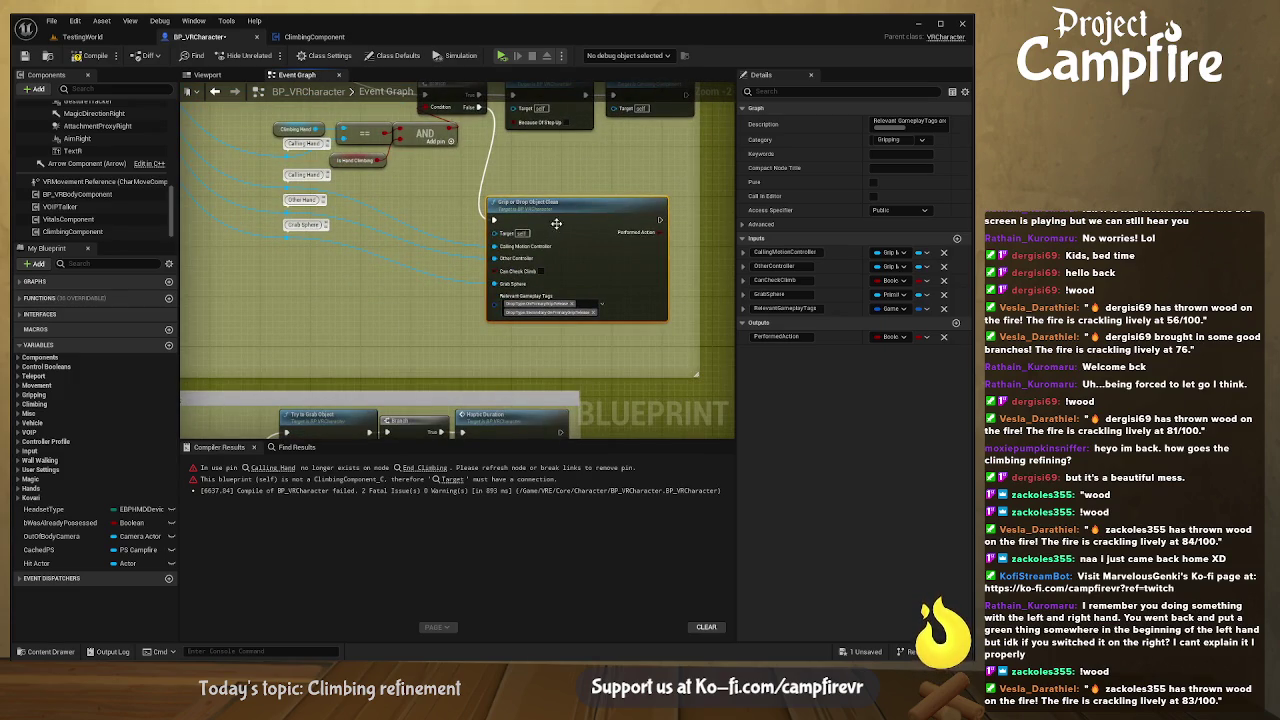
{"action": "mouse_move", "coordinate": [576, 252]}
{"action": "left_mouse_down"}
{"action": "mouse_move", "coordinate": [602, 376]}
{"action": "mouse_move", "coordinate": [592, 272]}
{"action": "left_mouse_up"}
- Open Grip or Drop Object Clean and follow its flow past Drop Secondary Attachment to Is Valid
{"action": "double_click", "coordinate": [592, 272]}
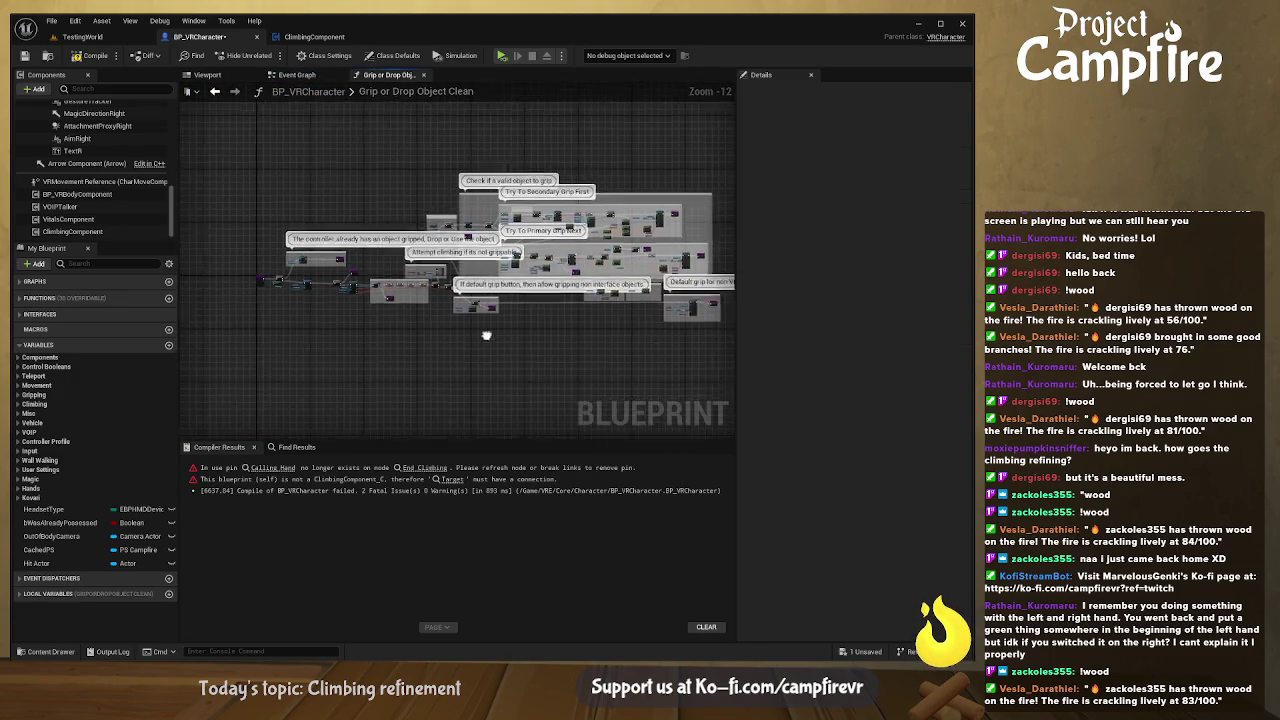
{"action": "scroll", "coordinate": [507, 325], "scroll_direction": "up", "scroll_amount": 8}
{"action": "scroll", "coordinate": [505, 327], "scroll_direction": "up", "scroll_amount": 4}
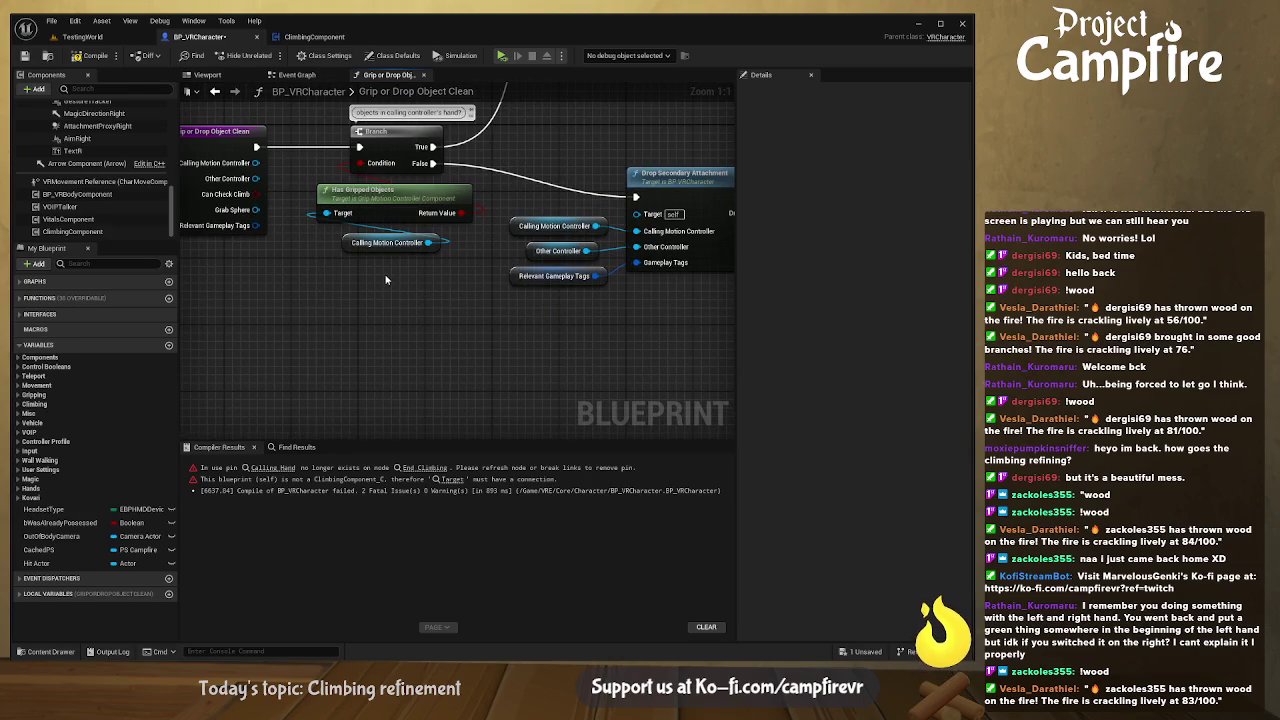
{"action": "left_click_drag", "start_coordinate": [471, 331], "coordinate": [494, 388]}
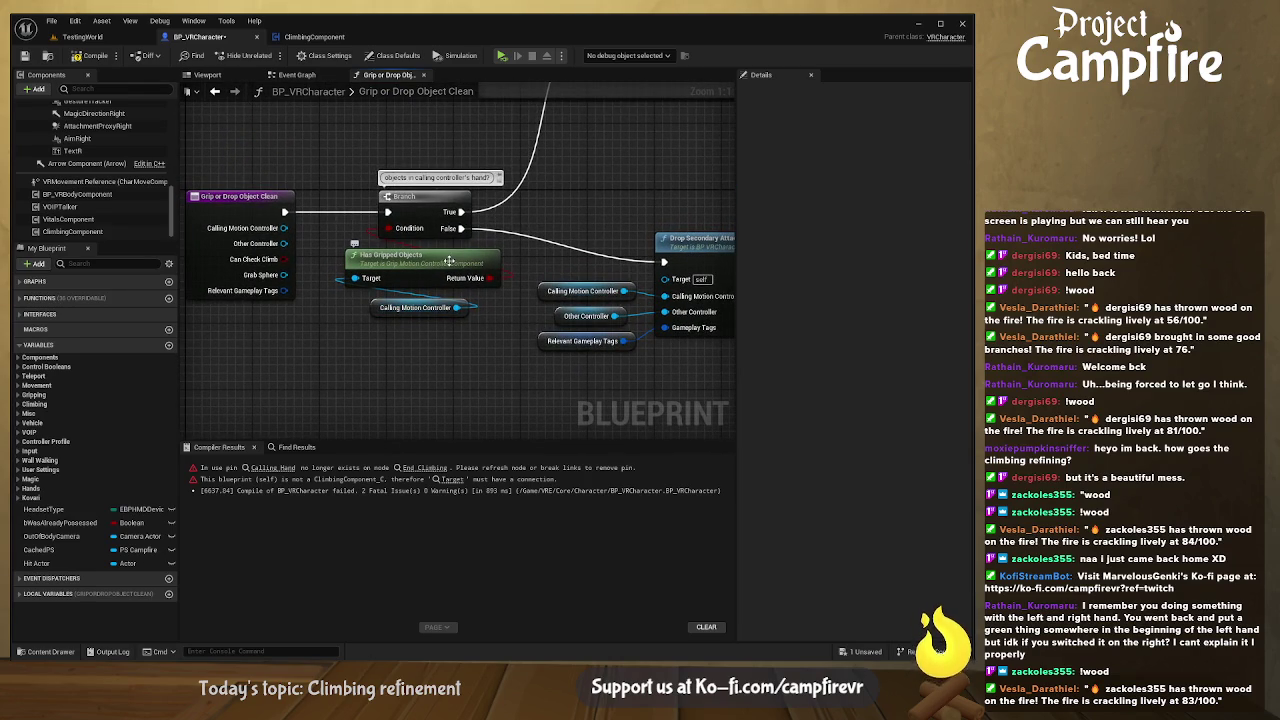
{"action": "left_click_drag", "start_coordinate": [534, 256], "coordinate": [337, 228]}
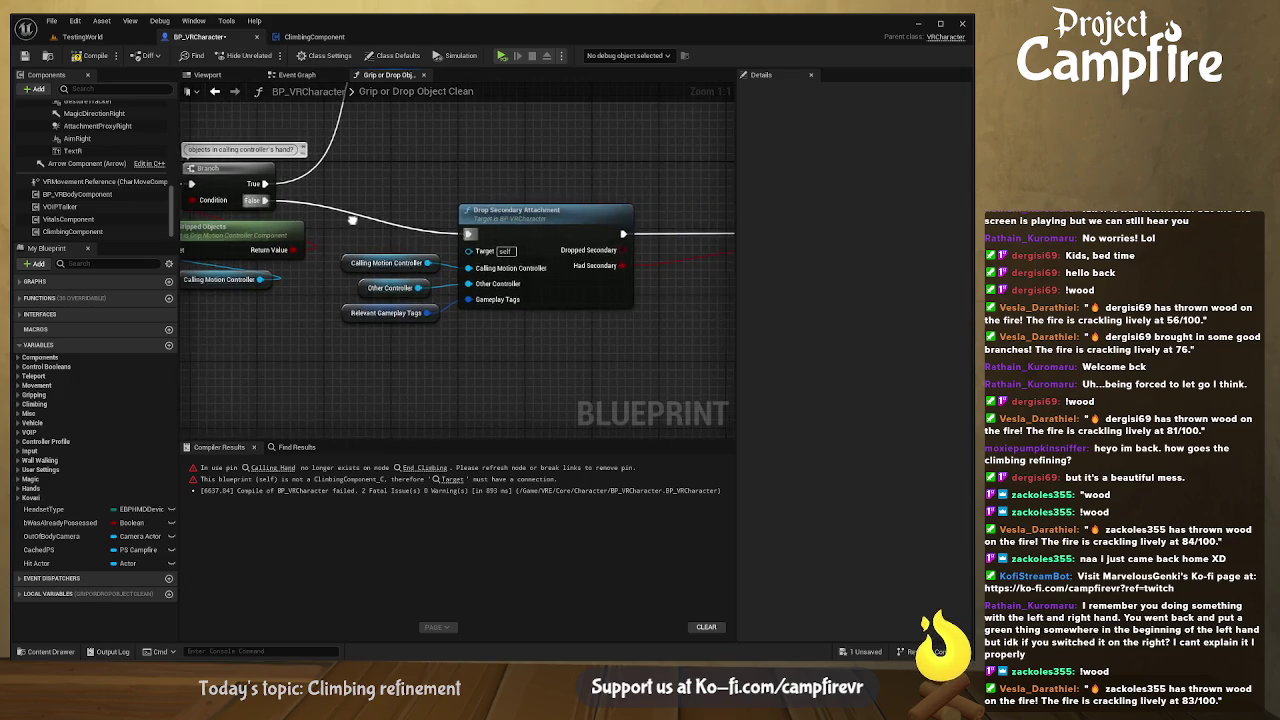
{"action": "left_click_drag", "start_coordinate": [534, 227], "coordinate": [337, 214]}
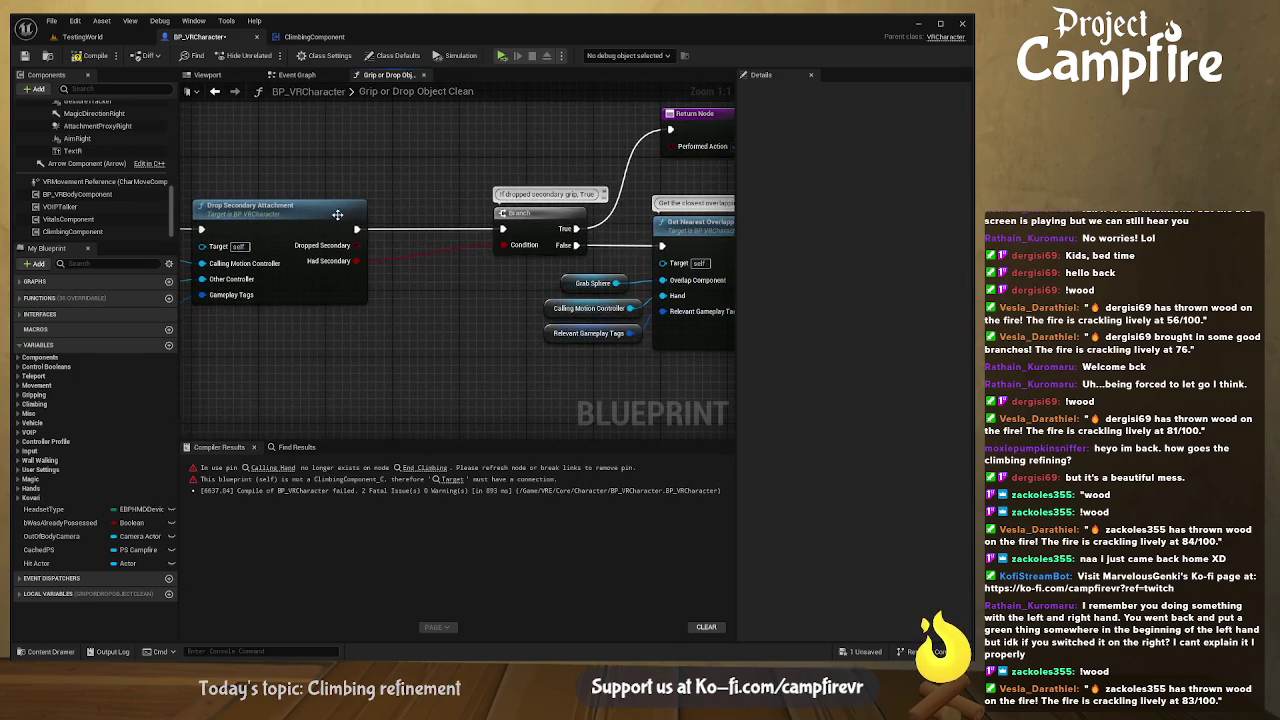
{"action": "mouse_move", "coordinate": [376, 298]}
{"action": "left_mouse_down"}
{"action": "mouse_move", "coordinate": [452, 302]}
{"action": "mouse_move", "coordinate": [210, 314]}
{"action": "left_mouse_up"}
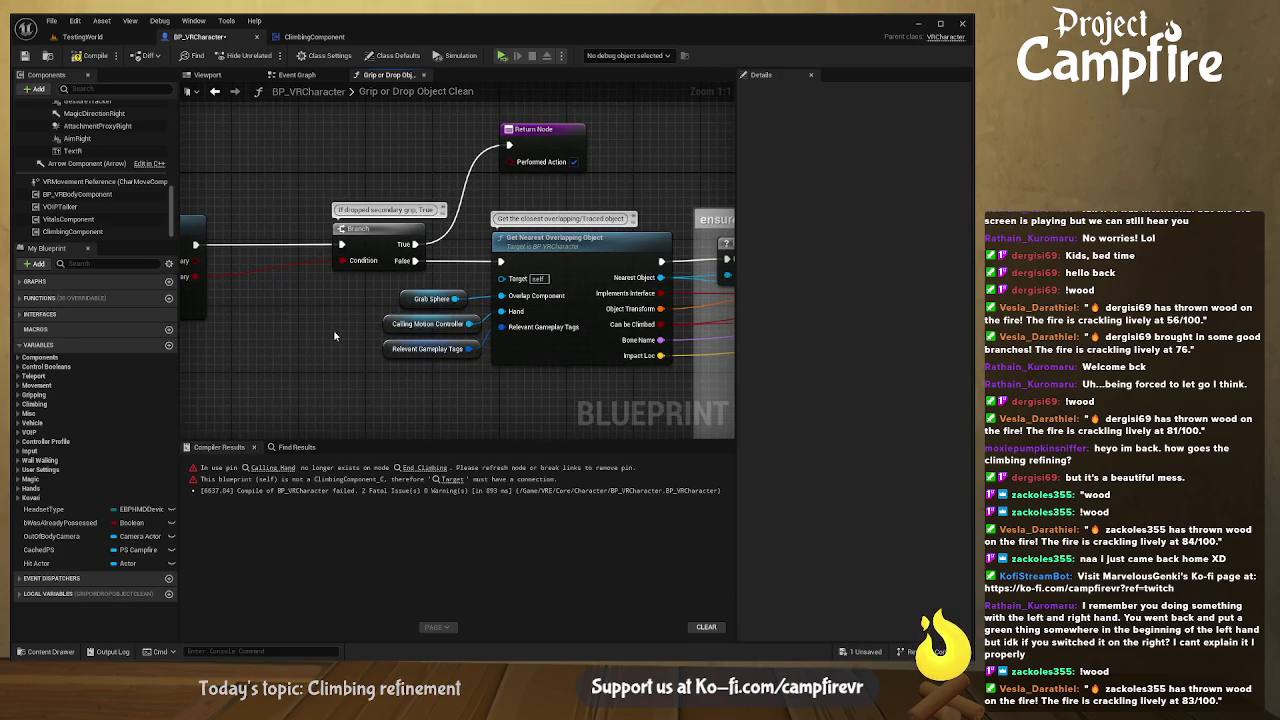
{"action": "left_click_drag", "start_coordinate": [331, 337], "coordinate": [181, 311]}
{"action": "mouse_move", "coordinate": [447, 318]}
{"action": "left_mouse_down"}
{"action": "mouse_move", "coordinate": [301, 295]}
{"action": "mouse_move", "coordinate": [420, 275]}
{"action": "mouse_move", "coordinate": [702, 309]}
{"action": "left_mouse_up"}
- Follow the nearest-object variable setup on to the Return Node beside Drop Items
{"action": "scroll", "coordinate": [702, 309], "scroll_direction": "down", "scroll_amount": 1}
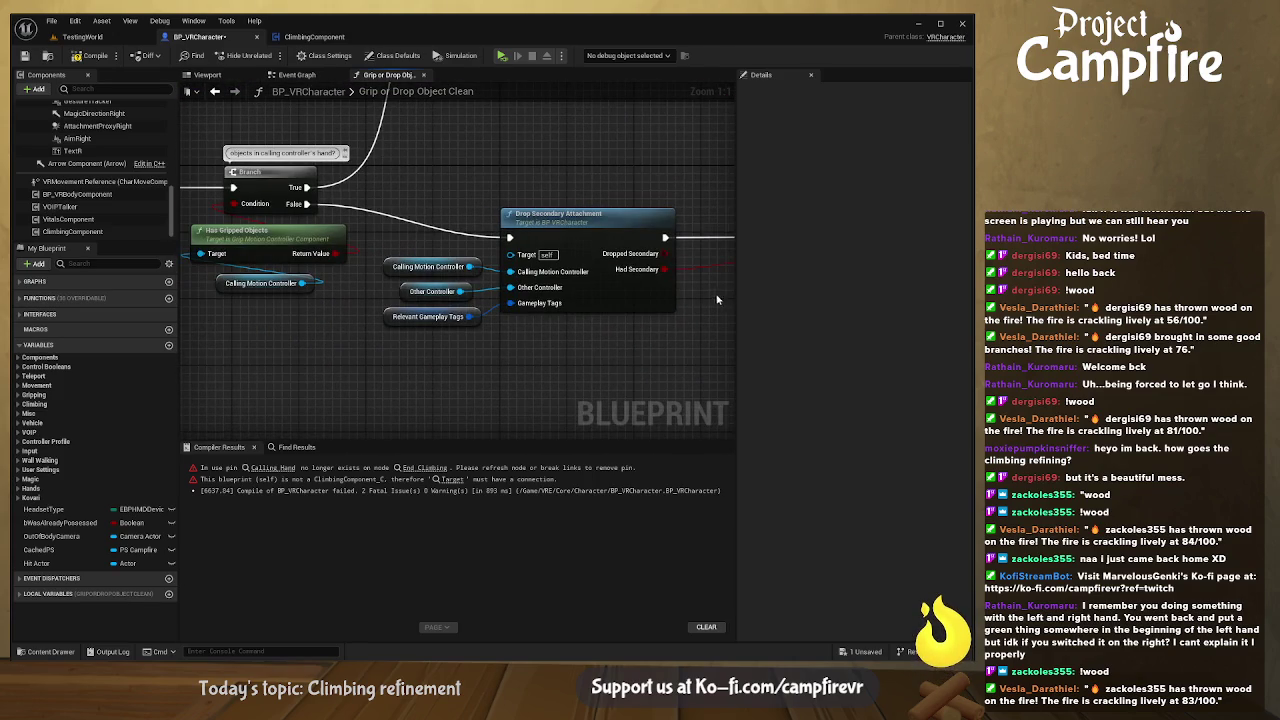
{"action": "scroll", "coordinate": [548, 313], "scroll_direction": "down", "scroll_amount": 1}
{"action": "left_click_drag", "start_coordinate": [548, 313], "coordinate": [379, 292]}
{"action": "left_click_drag", "start_coordinate": [465, 344], "coordinate": [213, 339]}
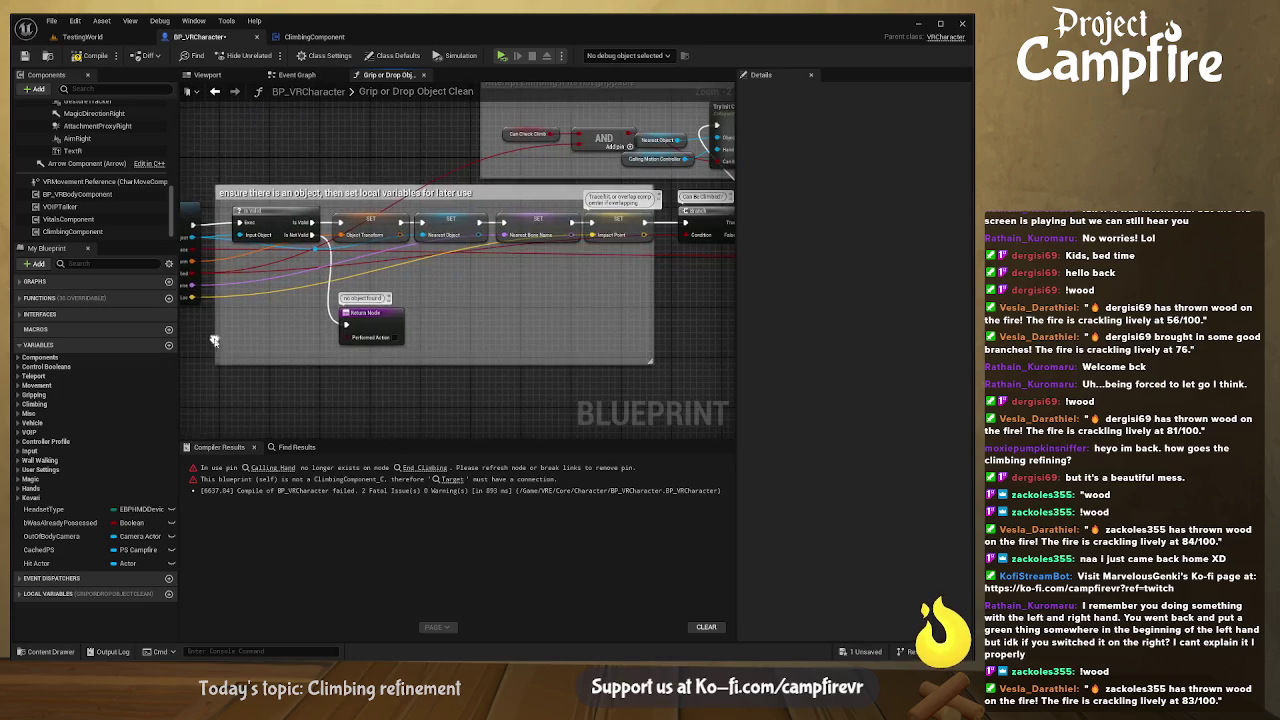
{"action": "mouse_move", "coordinate": [647, 278]}
{"action": "left_mouse_down"}
{"action": "mouse_move", "coordinate": [399, 300]}
{"action": "mouse_move", "coordinate": [375, 231]}
{"action": "mouse_move", "coordinate": [290, 210]}
{"action": "mouse_move", "coordinate": [474, 209]}
{"action": "mouse_move", "coordinate": [371, 229]}
{"action": "mouse_move", "coordinate": [274, 274]}
{"action": "mouse_move", "coordinate": [529, 322]}
{"action": "mouse_move", "coordinate": [251, 329]}
{"action": "mouse_move", "coordinate": [279, 304]}
{"action": "mouse_move", "coordinate": [263, 291]}
{"action": "mouse_move", "coordinate": [137, 256]}
{"action": "mouse_move", "coordinate": [383, 213]}
{"action": "mouse_move", "coordinate": [450, 283]}
{"action": "mouse_move", "coordinate": [531, 317]}
{"action": "mouse_move", "coordinate": [557, 271]}
{"action": "mouse_move", "coordinate": [520, 274]}
{"action": "mouse_move", "coordinate": [576, 304]}
{"action": "mouse_move", "coordinate": [565, 165]}
{"action": "left_mouse_up"}
{"action": "scroll", "coordinate": [545, 292], "scroll_direction": "down", "scroll_amount": 2}
{"action": "mouse_move", "coordinate": [588, 318]}
{"action": "left_mouse_down"}
{"action": "mouse_move", "coordinate": [592, 173]}
{"action": "mouse_move", "coordinate": [617, 233]}
{"action": "left_mouse_up"}
{"action": "scroll", "coordinate": [521, 264], "scroll_direction": "up", "scroll_amount": 3}
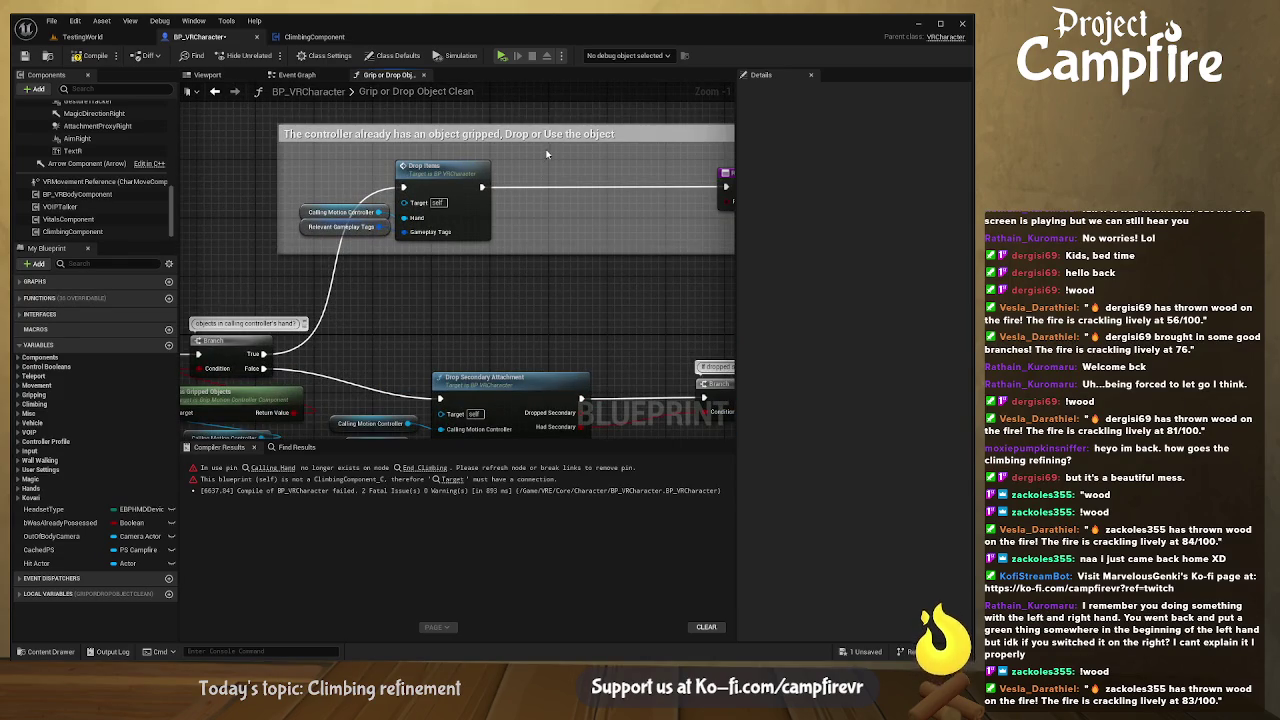
{"action": "left_click_drag", "start_coordinate": [529, 203], "coordinate": [471, 213]}
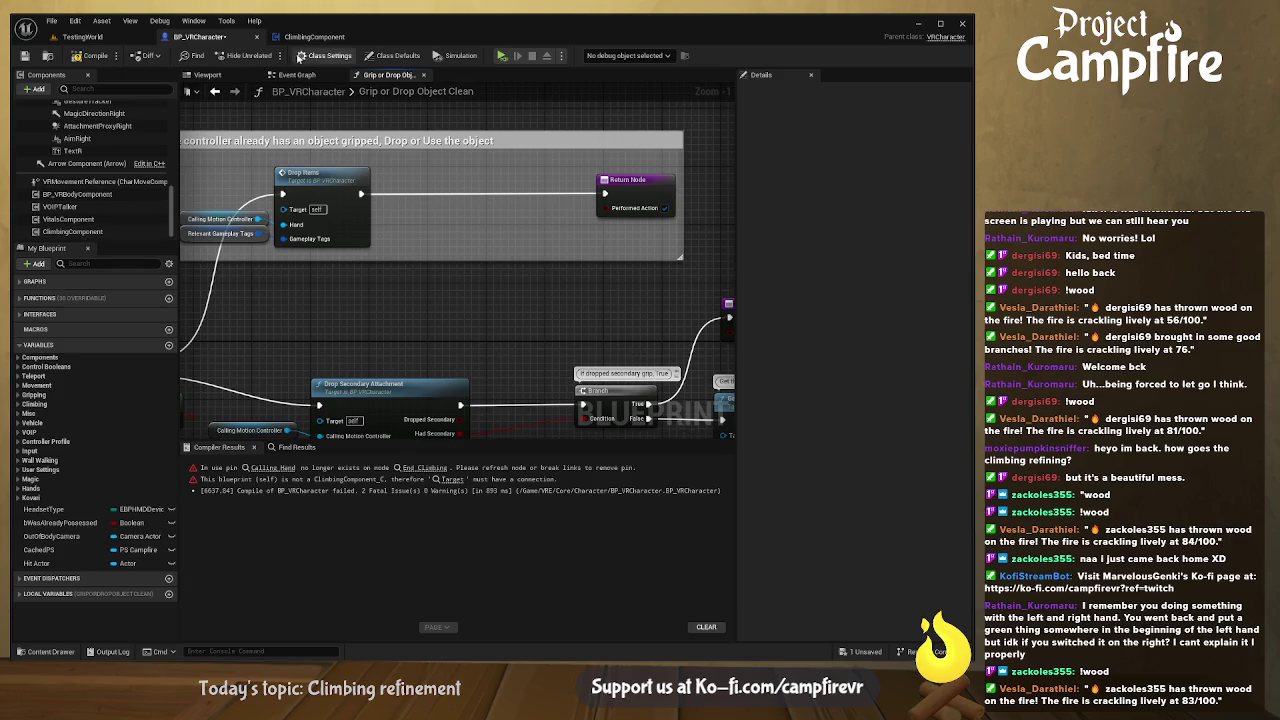
- Paste the Release Hand call and Climbing Component getter, wiring Drop Items → Release Hand → Return Node
{"action": "left_click", "coordinate": [318, 38]}
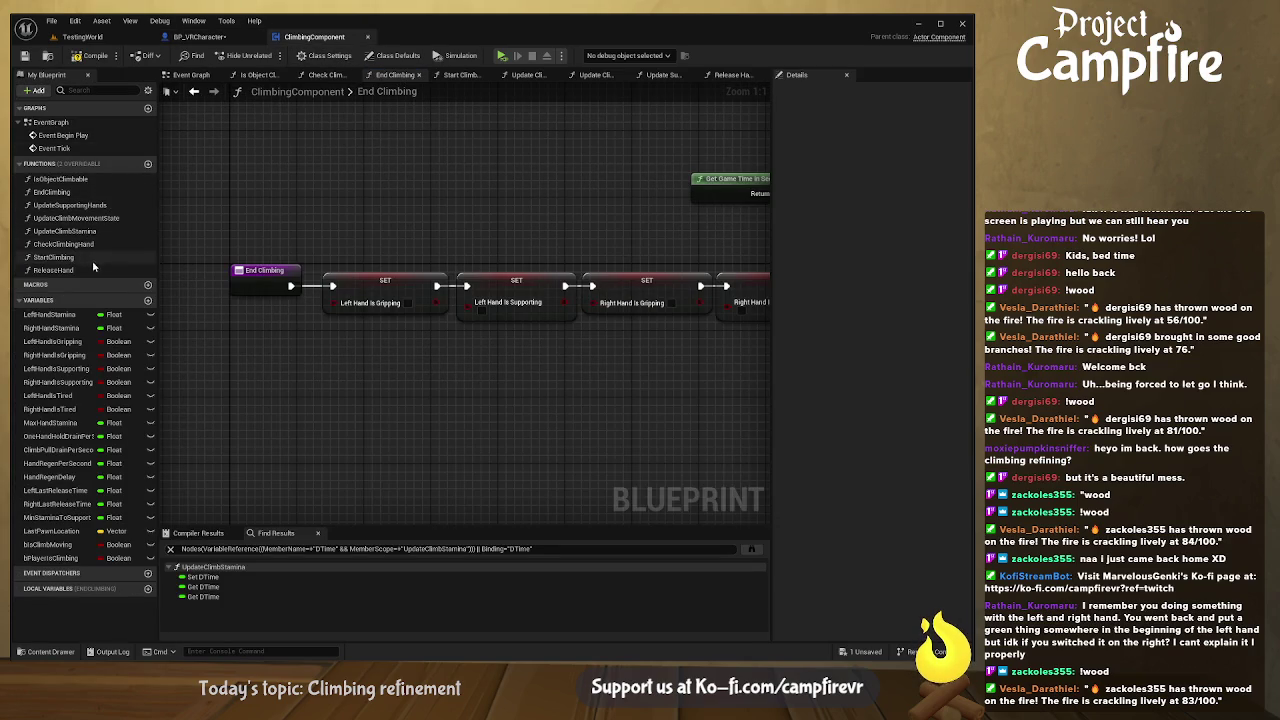
{"action": "left_click", "coordinate": [204, 39]}
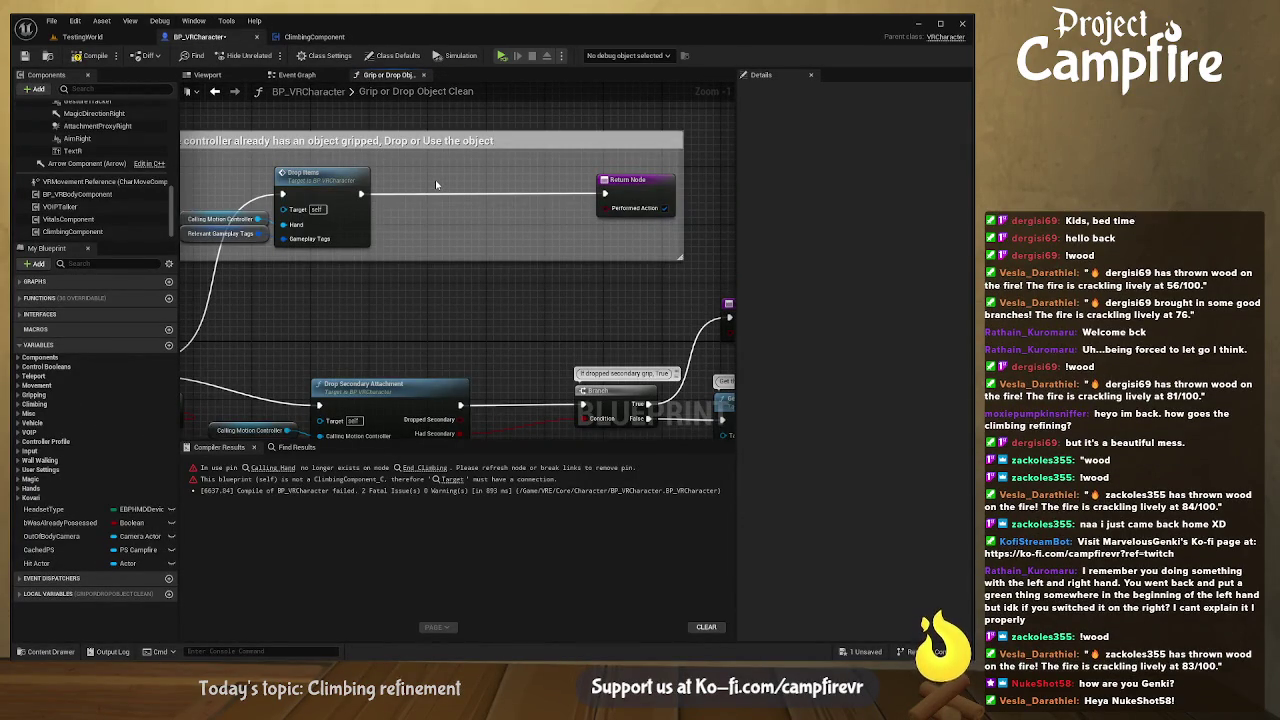
{"action": "key", "text": "ctrl+v"}
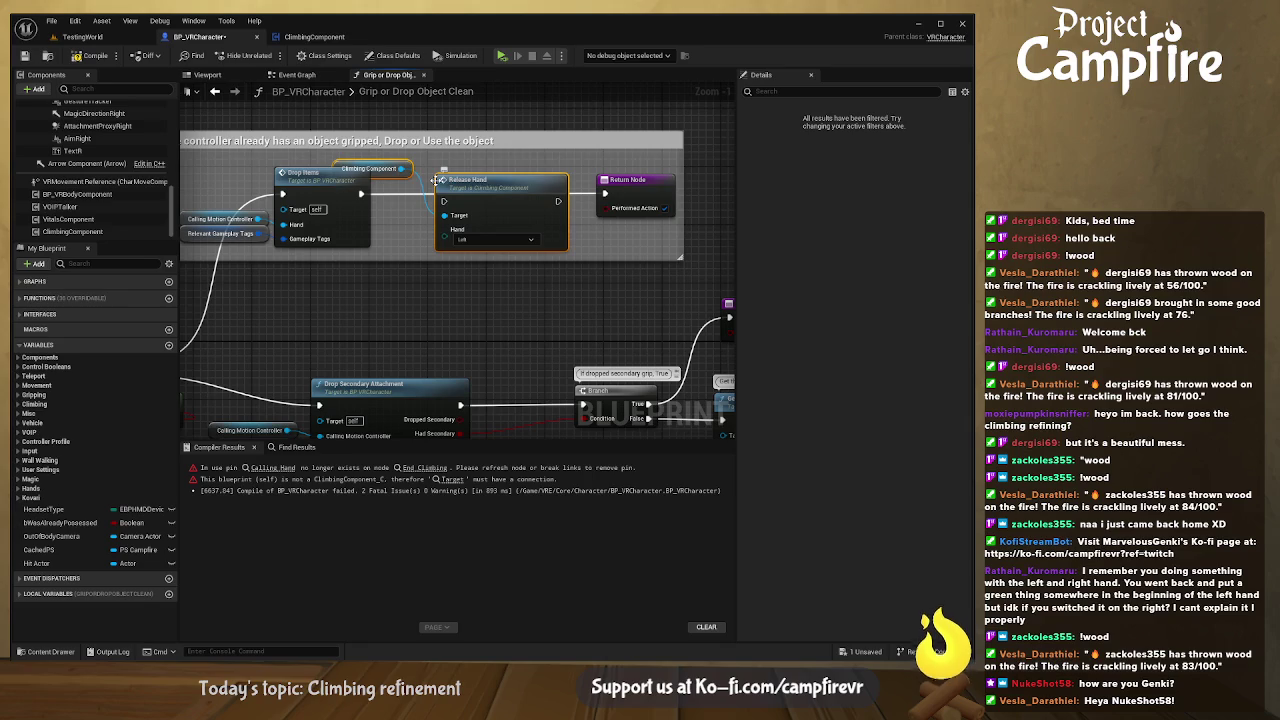
{"action": "left_click_drag", "start_coordinate": [489, 187], "coordinate": [489, 167]}
{"action": "left_click_drag", "start_coordinate": [361, 193], "coordinate": [484, 181]}
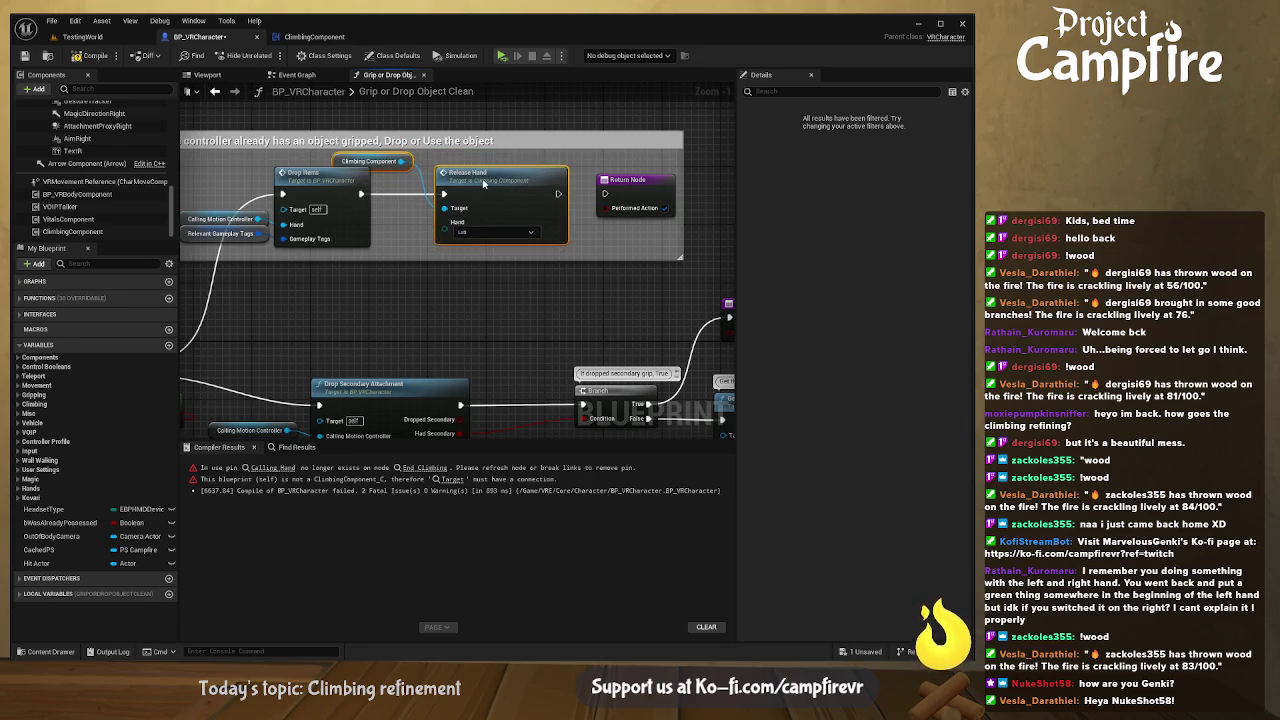
{"action": "left_click_drag", "start_coordinate": [566, 196], "coordinate": [604, 193]}
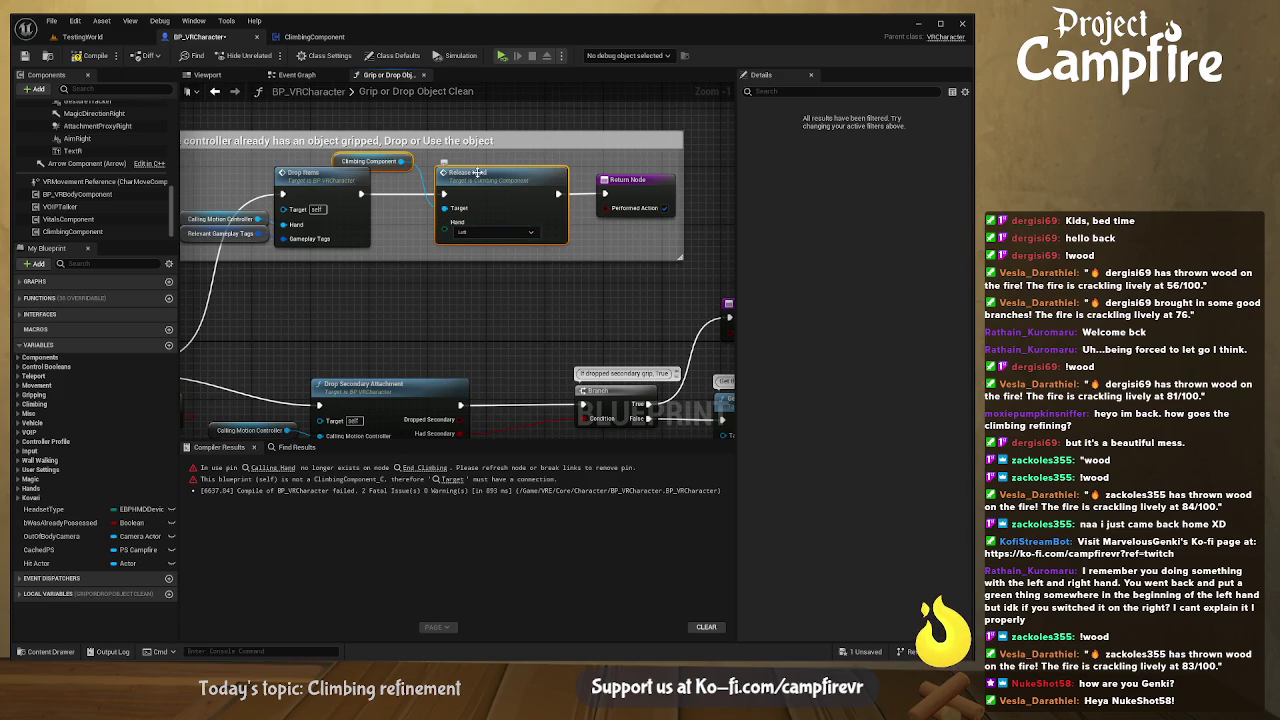
- Arrange the getter under Release Hand, widening the comment box and pushing Return Node right
{"action": "left_click_drag", "start_coordinate": [387, 157], "coordinate": [380, 157]}
{"action": "left_click", "coordinate": [413, 238]}
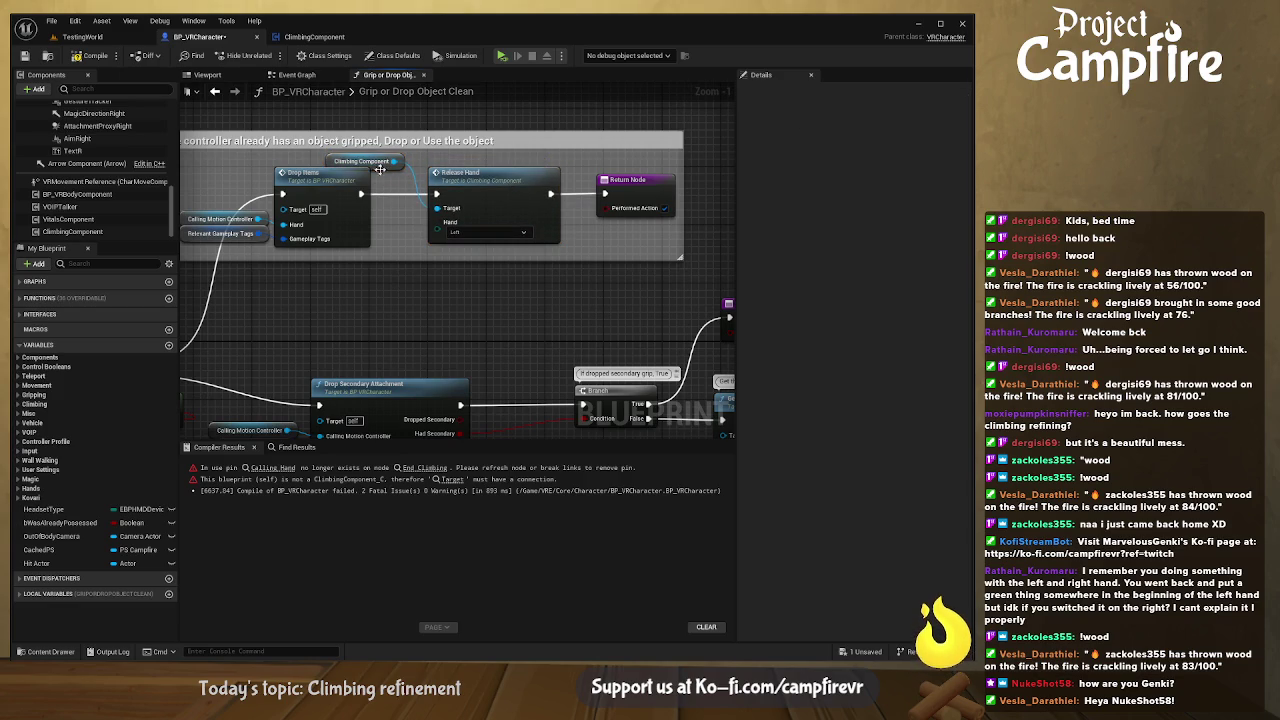
{"action": "left_click_drag", "start_coordinate": [363, 165], "coordinate": [331, 263]}
{"action": "mouse_move", "coordinate": [474, 260]}
{"action": "left_mouse_down"}
{"action": "mouse_move", "coordinate": [578, 282]}
{"action": "mouse_move", "coordinate": [571, 294]}
{"action": "mouse_move", "coordinate": [638, 272]}
{"action": "left_mouse_up"}
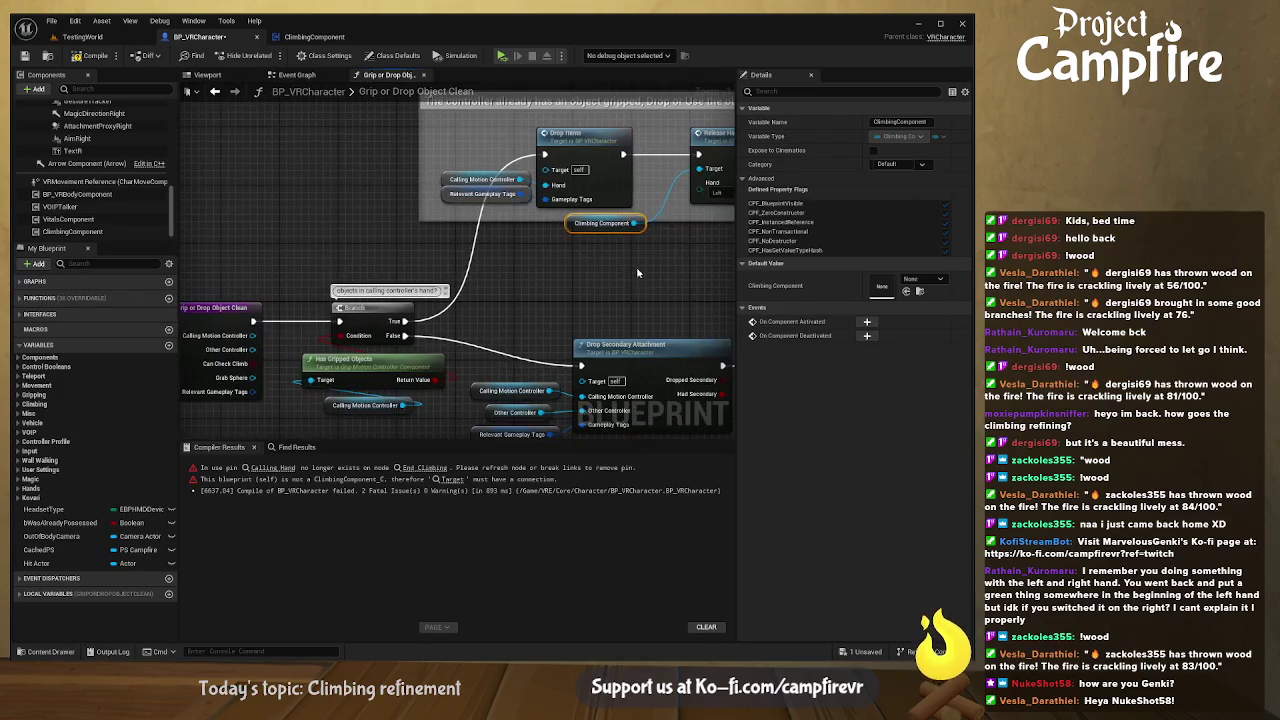
{"action": "left_click_drag", "start_coordinate": [476, 291], "coordinate": [464, 280]}
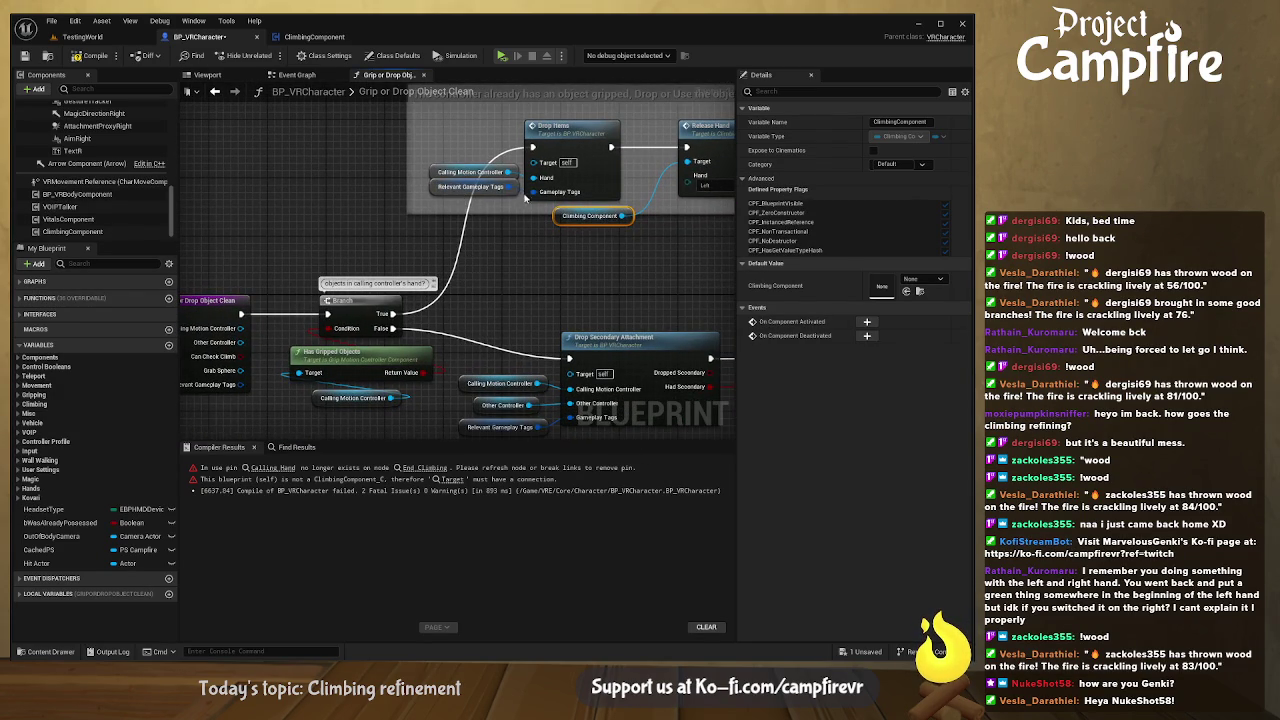
{"action": "scroll", "coordinate": [569, 235], "scroll_direction": "up", "scroll_amount": 3}
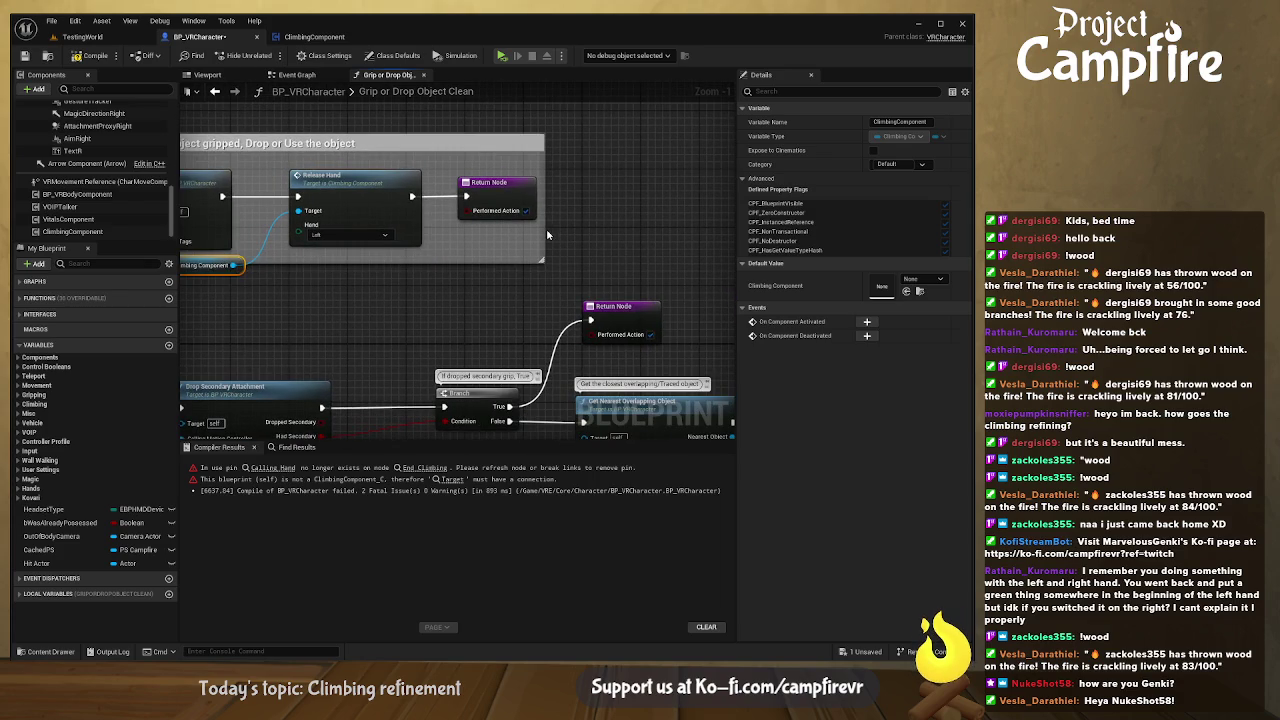
{"action": "left_click_drag", "start_coordinate": [546, 234], "coordinate": [698, 234]}
{"action": "left_click_drag", "start_coordinate": [498, 186], "coordinate": [641, 187]}
{"action": "left_click_drag", "start_coordinate": [340, 177], "coordinate": [501, 178]}
{"action": "left_click_drag", "start_coordinate": [281, 270], "coordinate": [469, 278]}
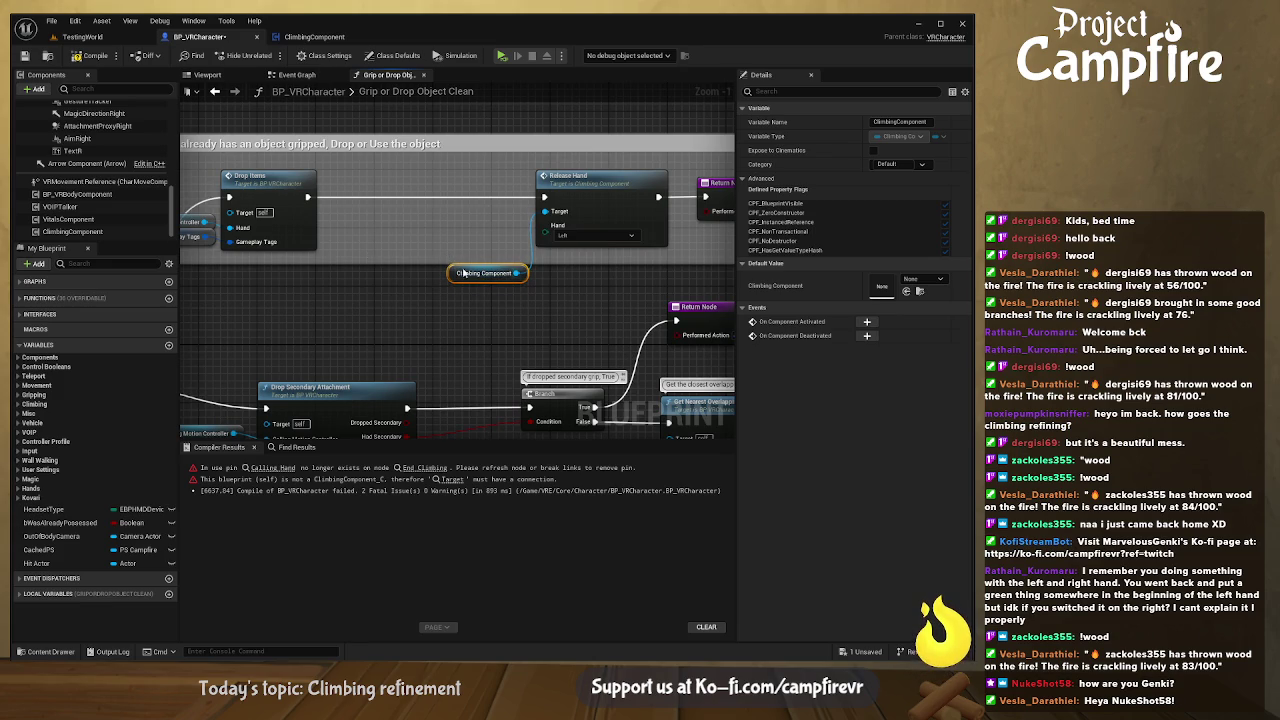
- Drag the calling motion controller toward Release Hand, then open the Release Hand function
{"action": "left_click", "coordinate": [569, 235]}
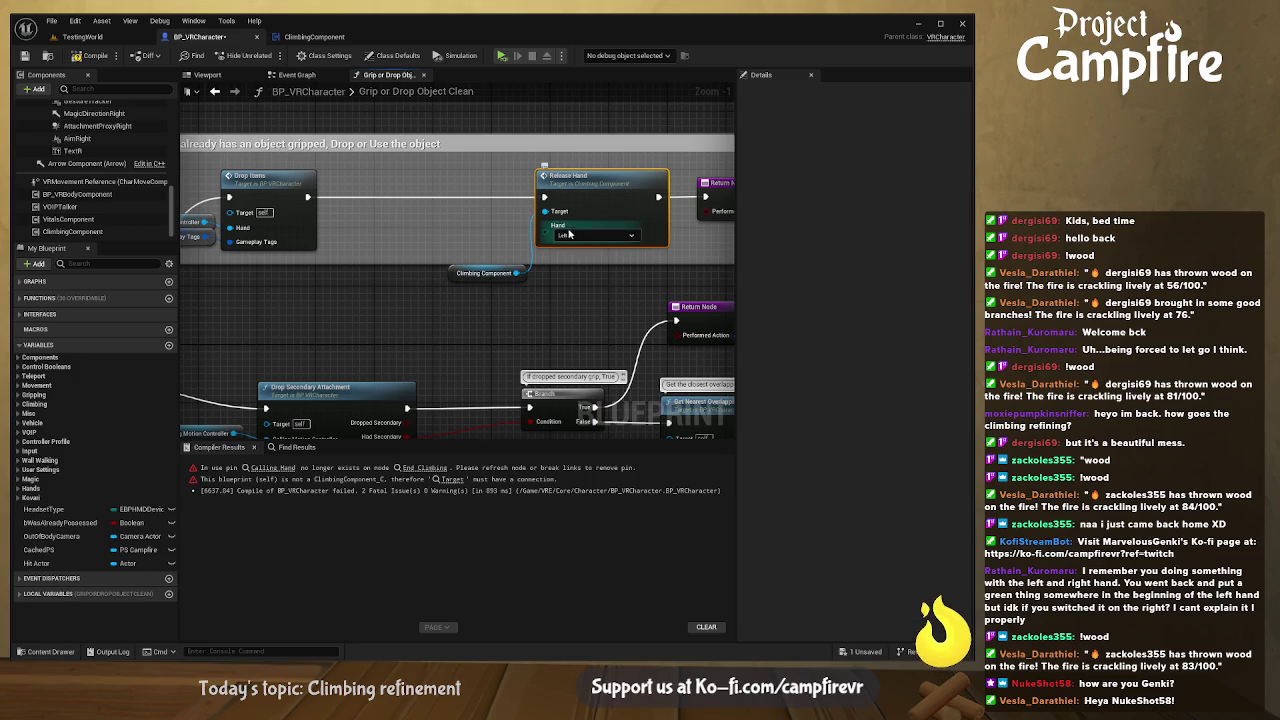
{"action": "left_click_drag", "start_coordinate": [334, 239], "coordinate": [450, 239]}
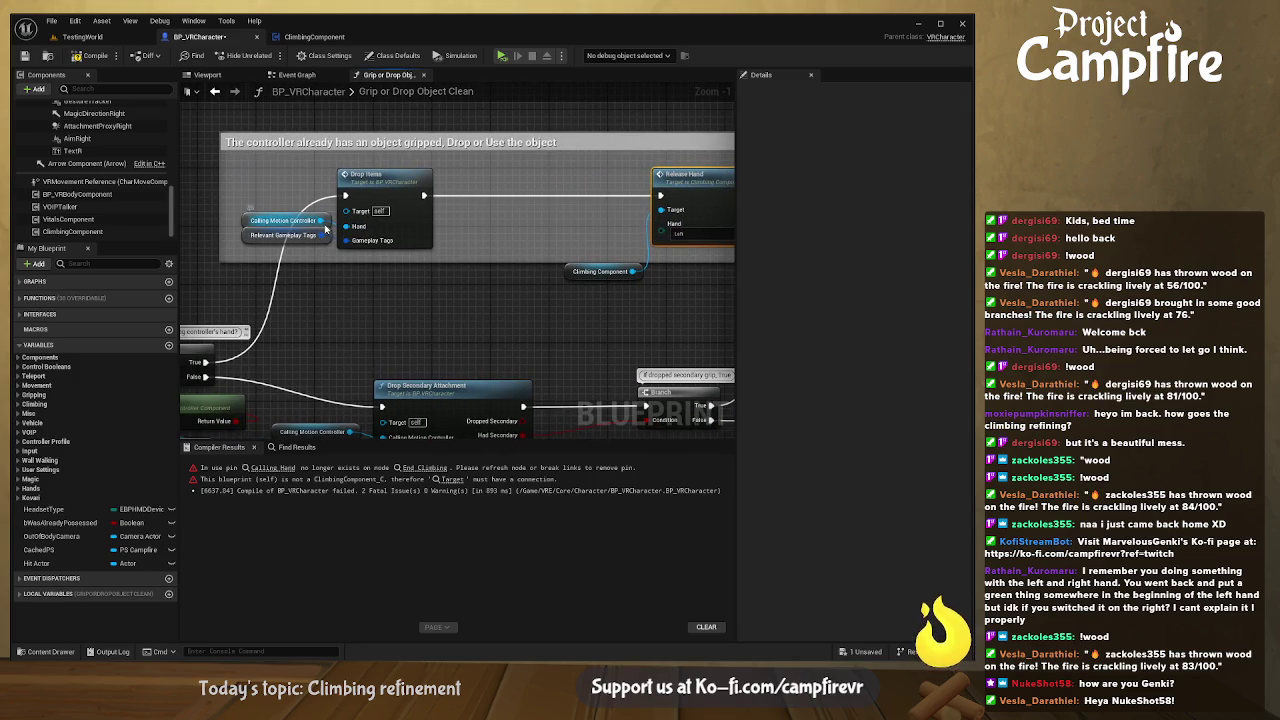
{"action": "mouse_move", "coordinate": [325, 229]}
{"action": "left_mouse_down"}
{"action": "mouse_move", "coordinate": [542, 229]}
{"action": "mouse_move", "coordinate": [639, 203]}
{"action": "left_mouse_up"}
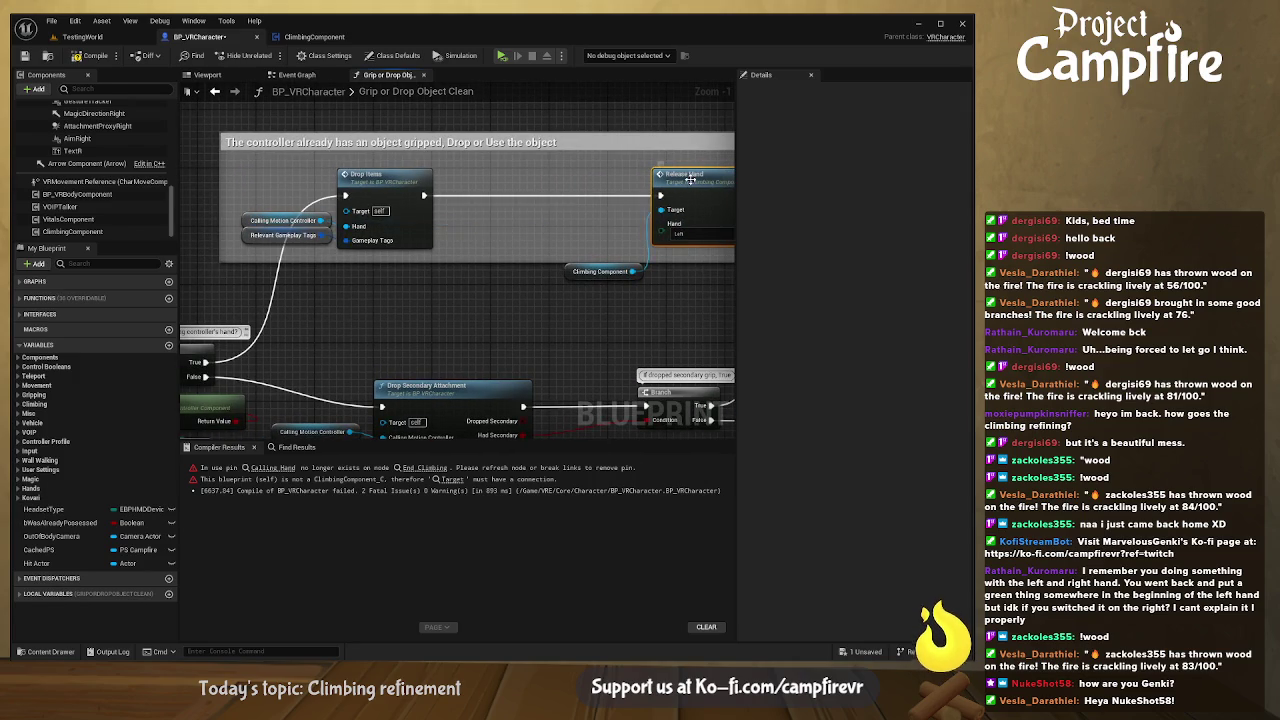
{"action": "double_click", "coordinate": [690, 176]}
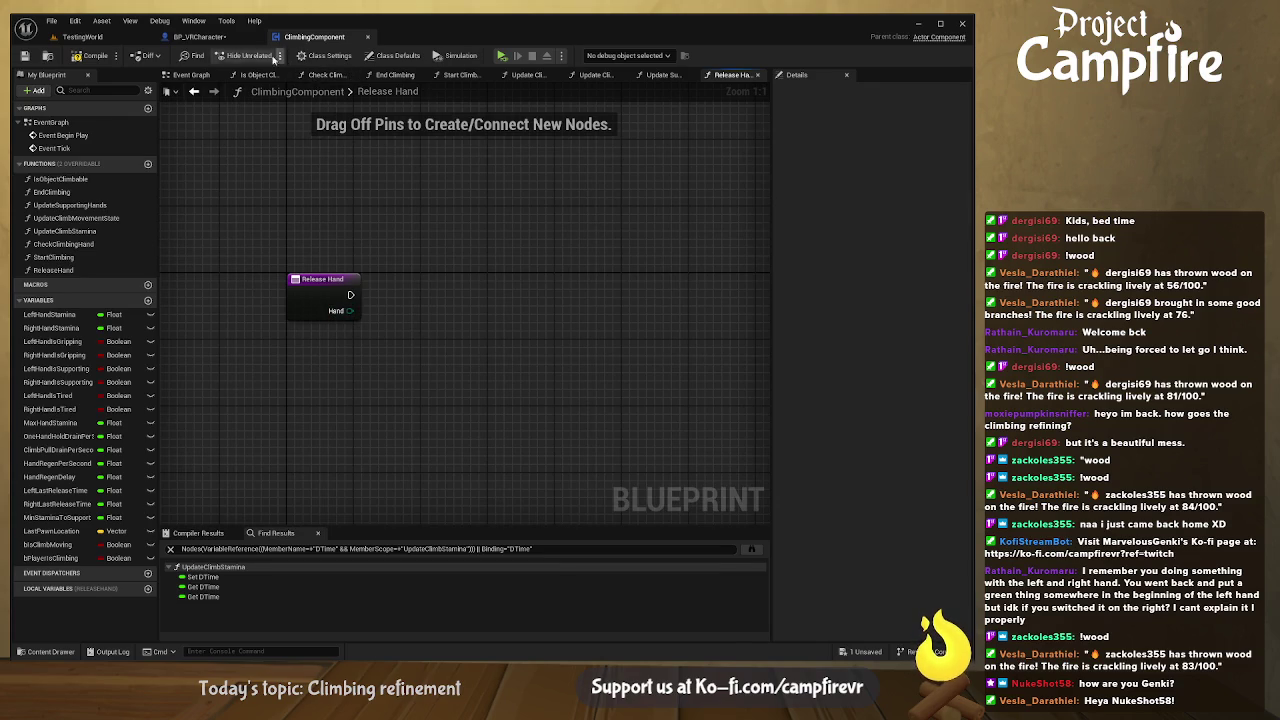
- Revisit Release Hand's graph, save ClimbingComponent, and go back to Grip or Drop Object Clean
{"action": "left_click", "coordinate": [215, 37]}
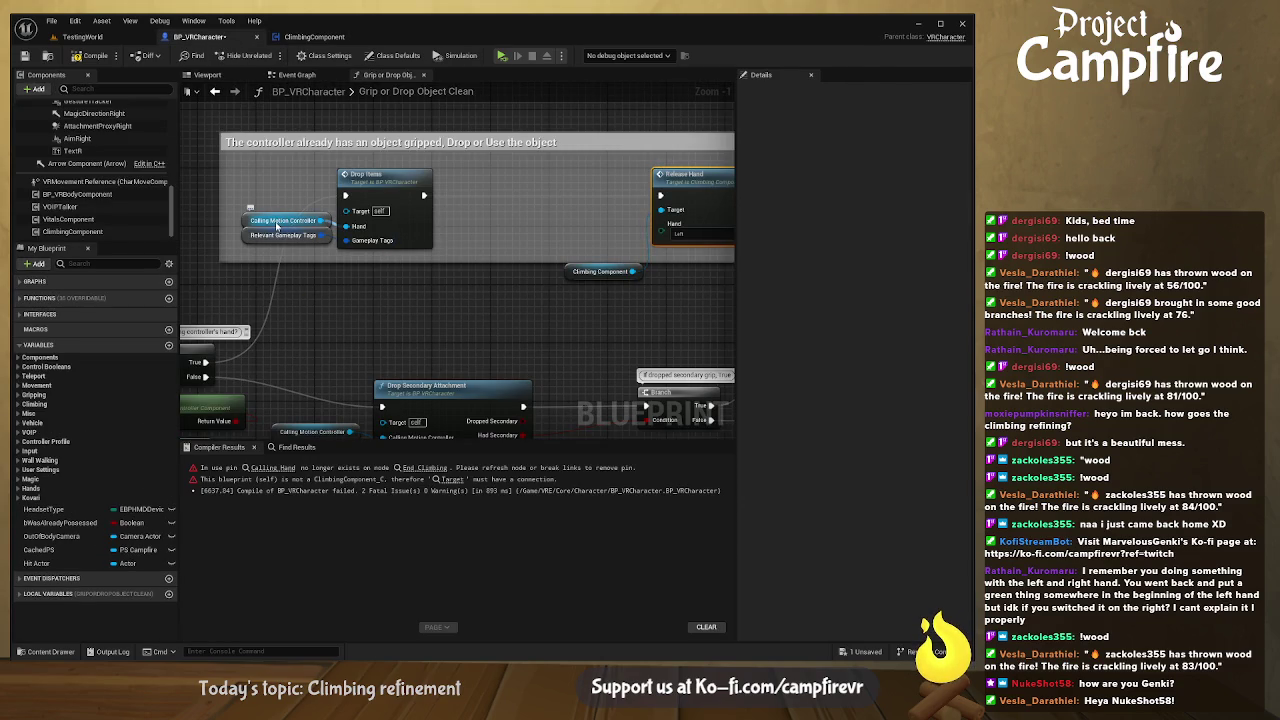
{"action": "left_click", "coordinate": [315, 37]}
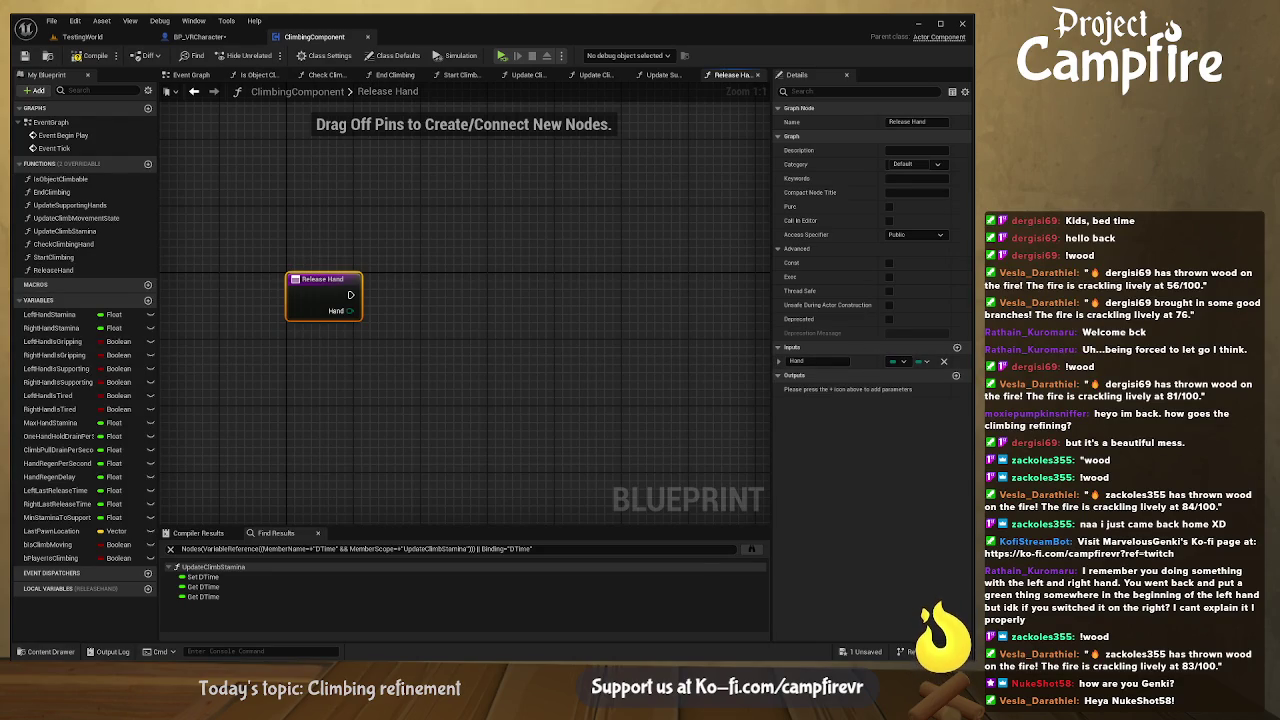
{"action": "left_click_drag", "start_coordinate": [464, 360], "coordinate": [506, 386]}
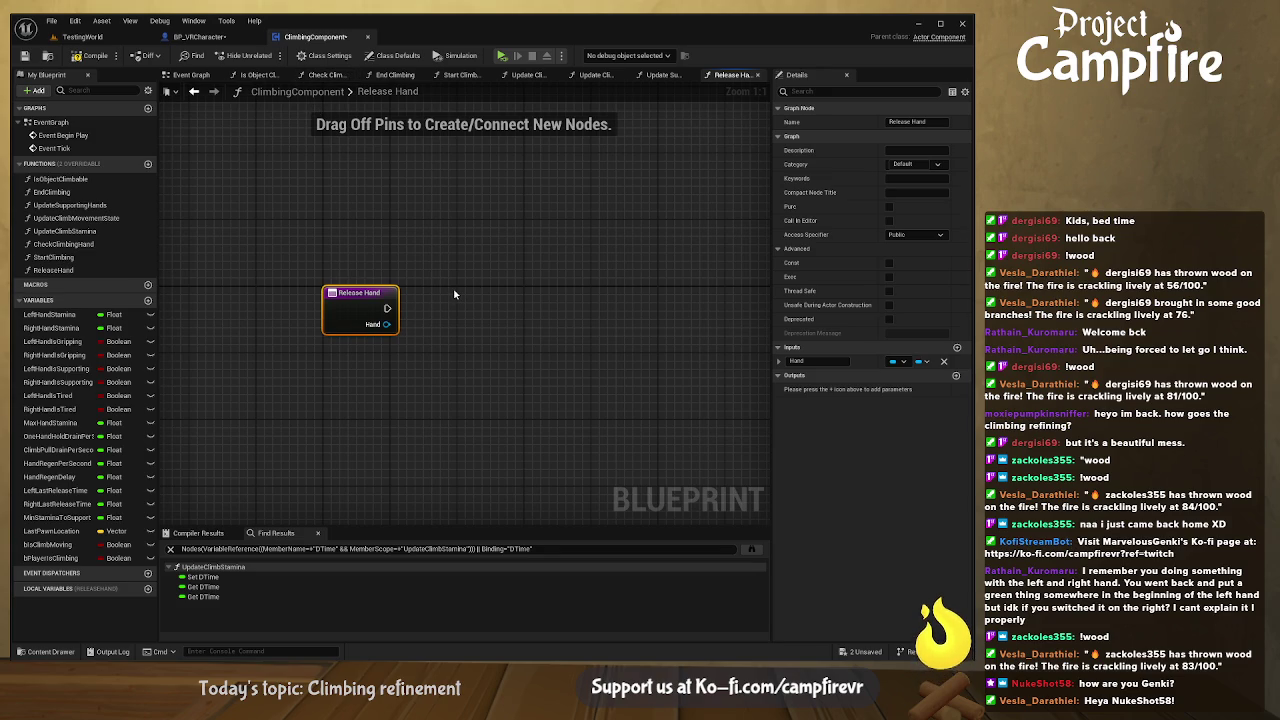
{"action": "left_click", "coordinate": [25, 55]}
{"action": "left_click", "coordinate": [199, 36]}
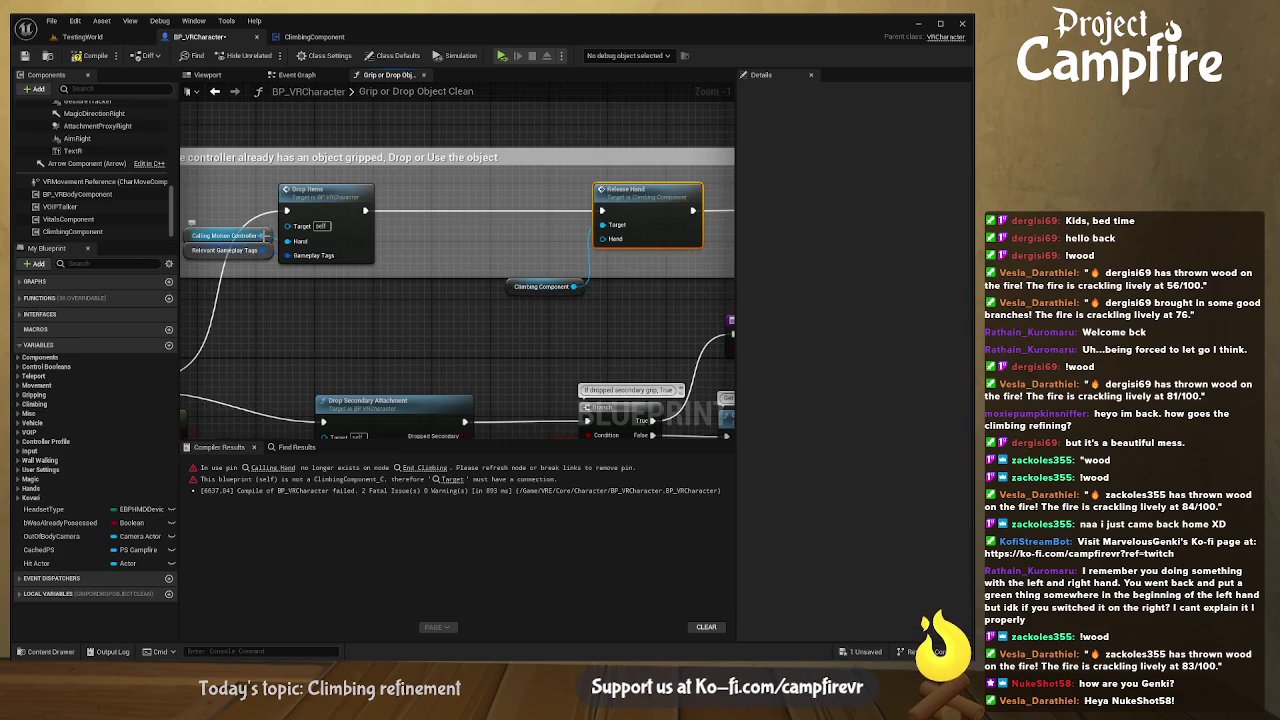
- Wire Calling Motion Controller into Release Hand's Hand and pull the getter, Release Hand and Return Node together
{"action": "left_click_drag", "start_coordinate": [262, 236], "coordinate": [602, 239]}
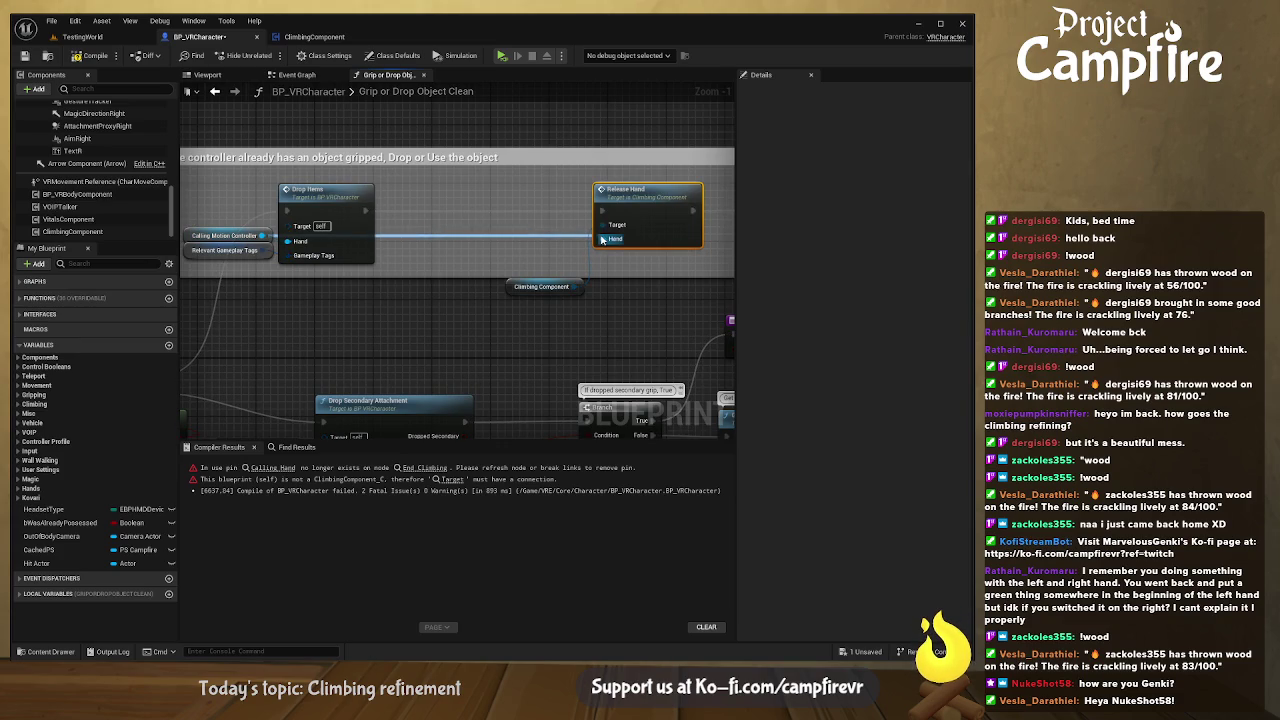
{"action": "left_click", "coordinate": [516, 281]}
{"action": "mouse_move", "coordinate": [516, 281]}
{"action": "left_mouse_down"}
{"action": "mouse_move", "coordinate": [467, 198]}
{"action": "mouse_move", "coordinate": [407, 186]}
{"action": "left_mouse_up"}
{"action": "left_click_drag", "start_coordinate": [662, 202], "coordinate": [312, 204]}
{"action": "mouse_move", "coordinate": [554, 202]}
{"action": "left_mouse_down"}
{"action": "mouse_move", "coordinate": [418, 207]}
{"action": "mouse_move", "coordinate": [610, 241]}
{"action": "left_mouse_up"}
- Nudge Return Node and Release Hand right into a neat row after Drop Items
{"action": "mouse_move", "coordinate": [507, 262]}
{"action": "left_mouse_down"}
{"action": "mouse_move", "coordinate": [671, 245]}
{"action": "mouse_move", "coordinate": [656, 236]}
{"action": "mouse_move", "coordinate": [725, 224]}
{"action": "mouse_move", "coordinate": [752, 263]}
{"action": "mouse_move", "coordinate": [536, 298]}
{"action": "mouse_move", "coordinate": [321, 306]}
{"action": "left_mouse_up"}
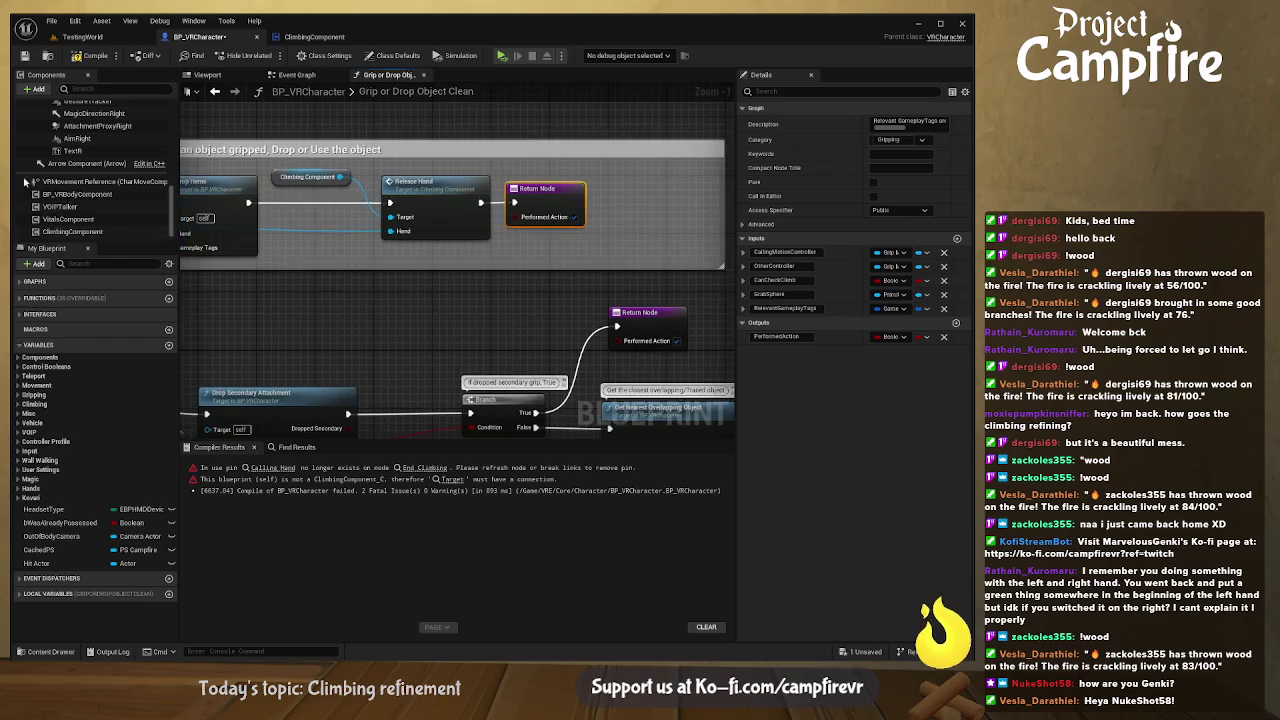
{"action": "scroll", "coordinate": [90, 184], "scroll_direction": "up", "scroll_amount": 3}
{"action": "left_click_drag", "start_coordinate": [529, 250], "coordinate": [495, 242]}
{"action": "left_click_drag", "start_coordinate": [508, 193], "coordinate": [591, 193]}
{"action": "mouse_move", "coordinate": [391, 175]}
{"action": "left_mouse_down"}
{"action": "mouse_move", "coordinate": [436, 176]}
{"action": "mouse_move", "coordinate": [486, 224]}
{"action": "left_mouse_up"}
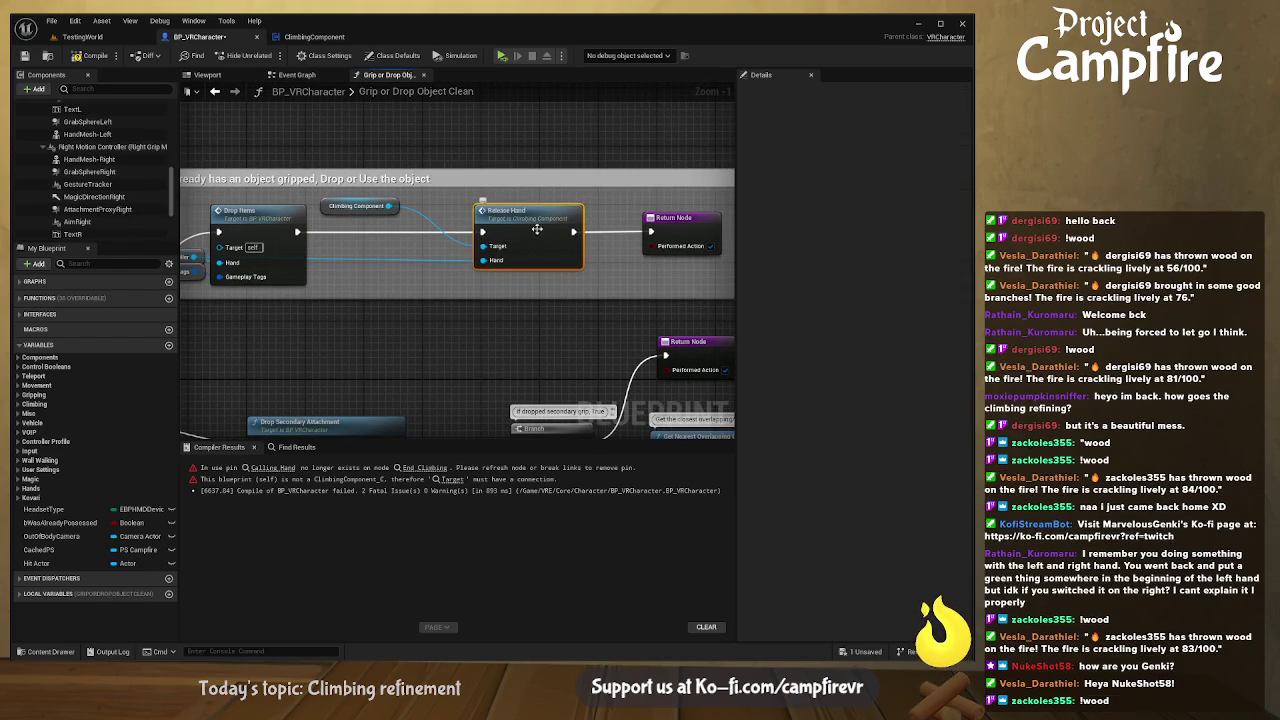
- Add a second Release Hand input named LeftHand
{"action": "double_click", "coordinate": [538, 224]}
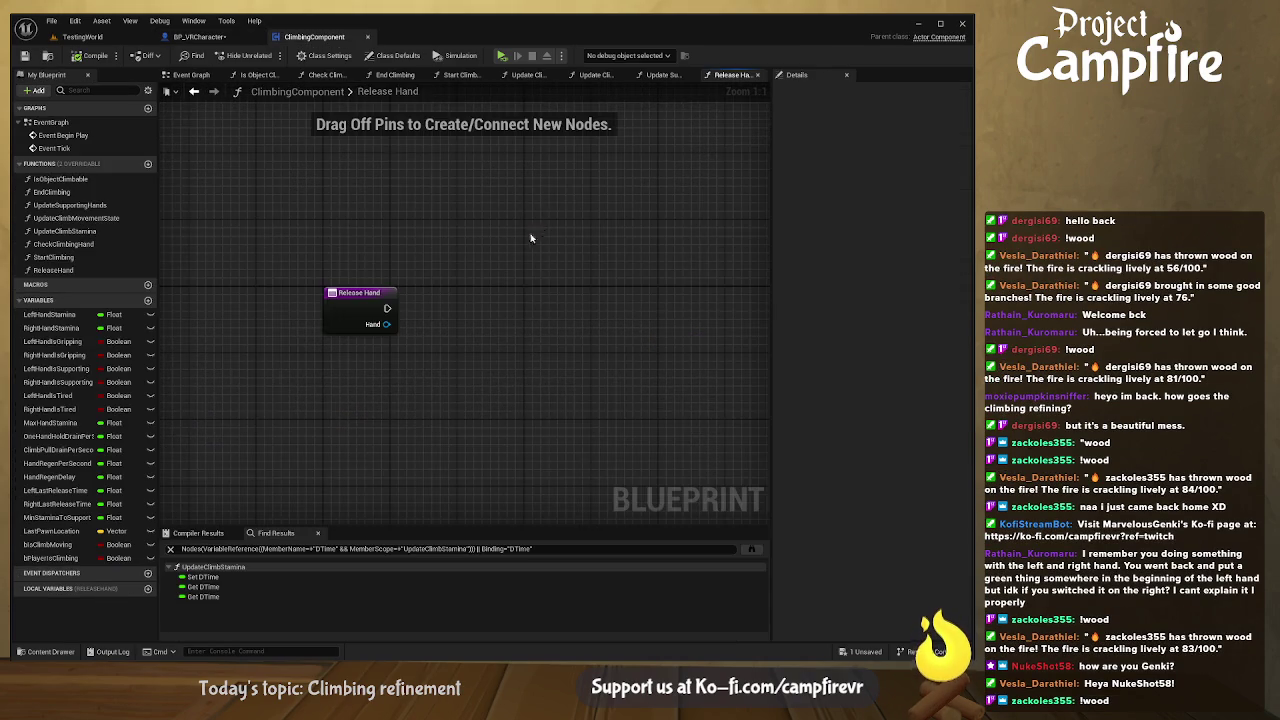
{"action": "left_click", "coordinate": [355, 290]}
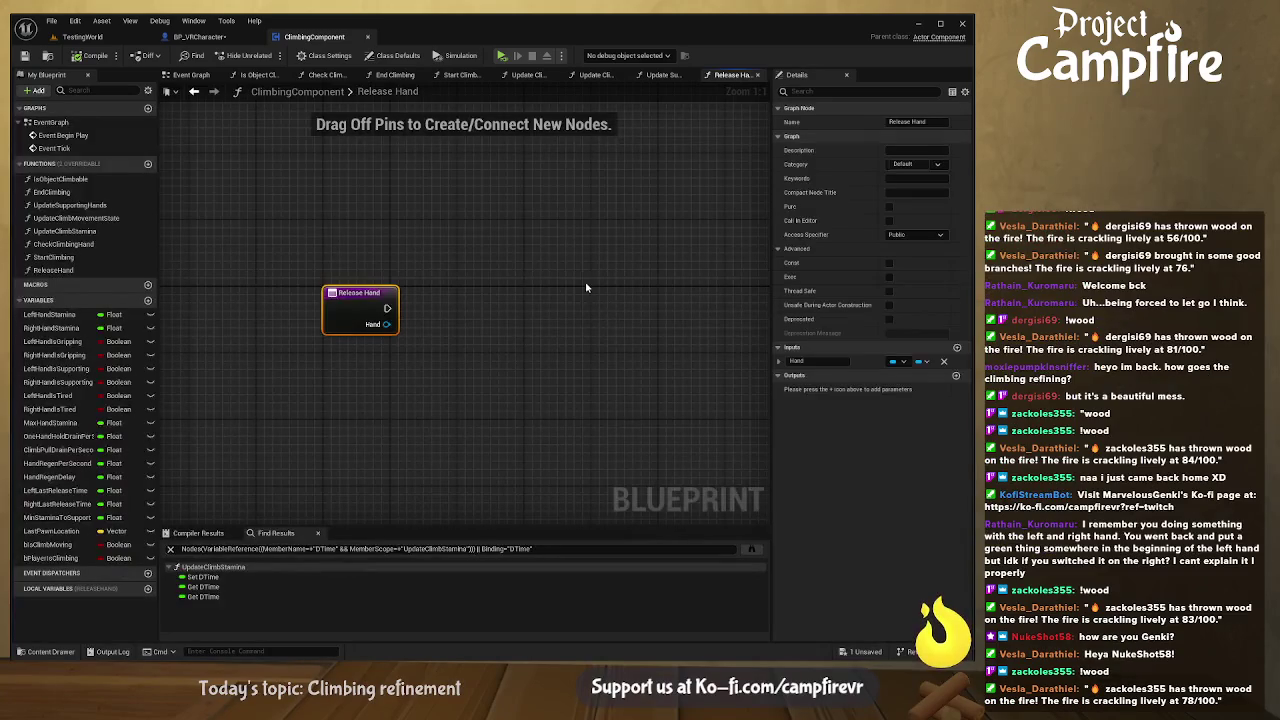
{"action": "left_click", "coordinate": [956, 347]}
{"action": "type", "text": "bL"}
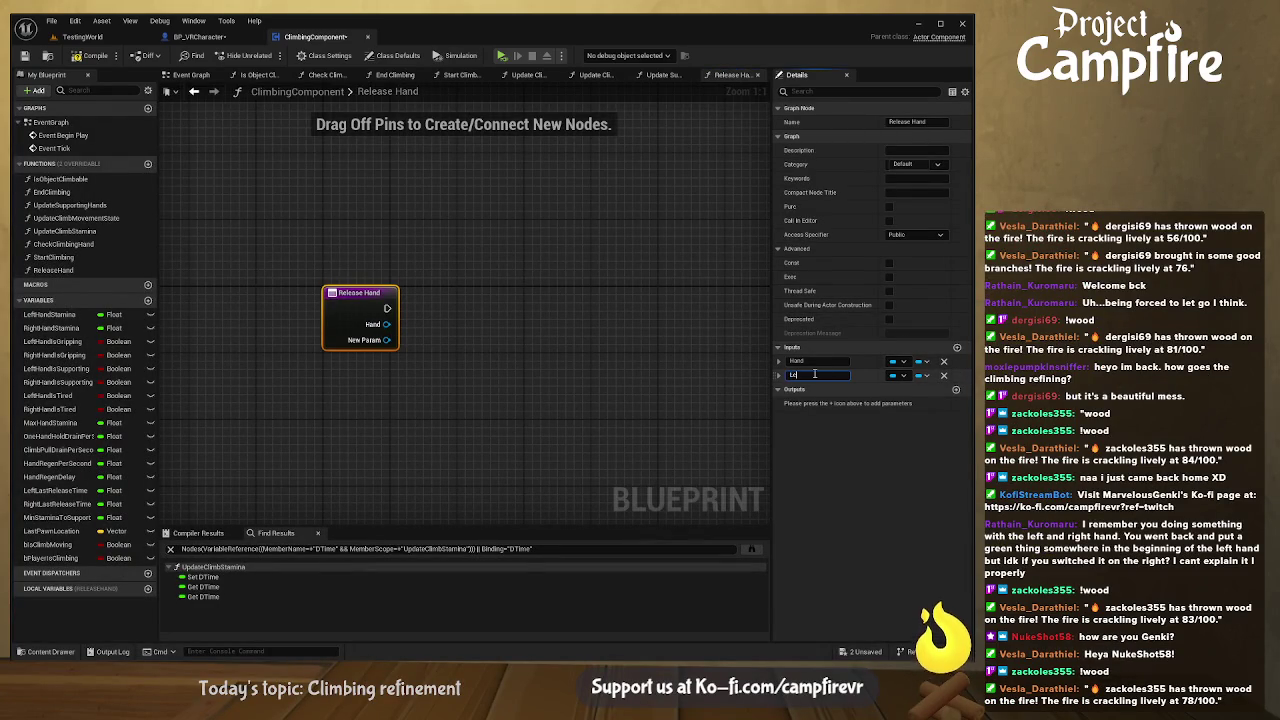
{"action": "type", "text": "d"}
{"action": "key", "text": "Return"}
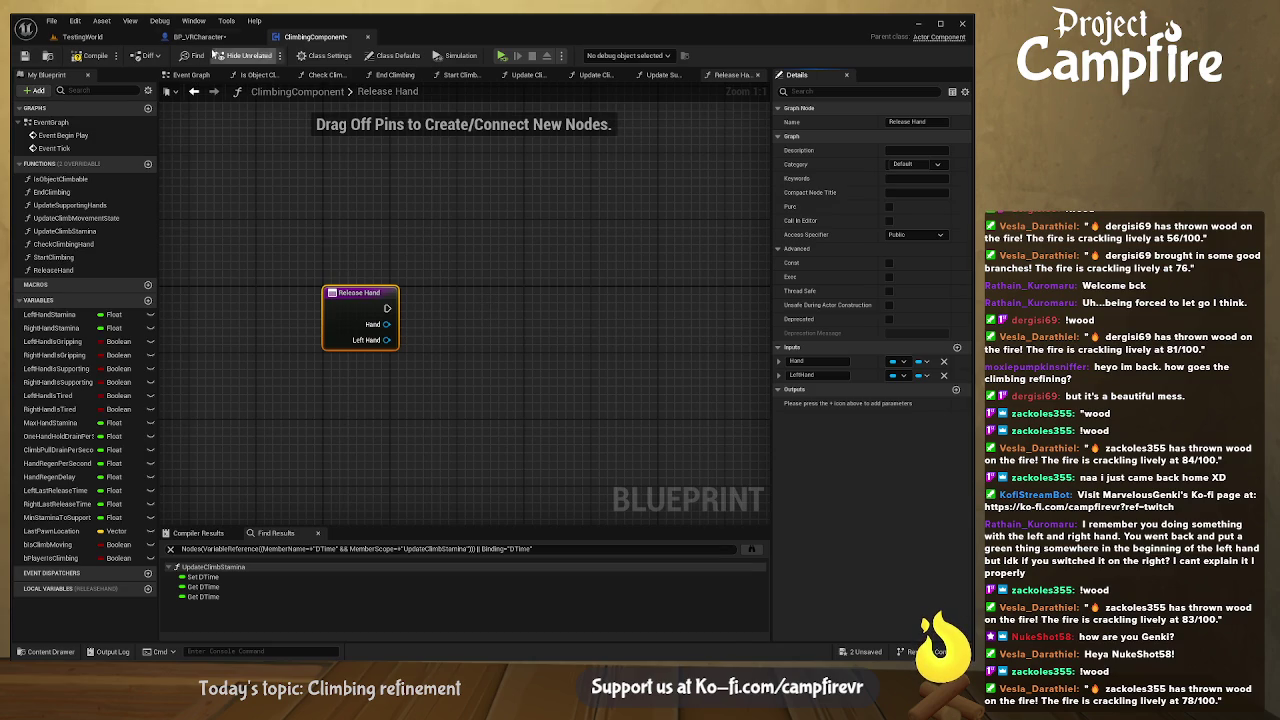
- Place a Left Motion Controller getter under Release Hand, with the Climbing Component getter above it
{"action": "left_click", "coordinate": [200, 37]}
{"action": "scroll", "coordinate": [105, 150], "scroll_direction": "up", "scroll_amount": 3}
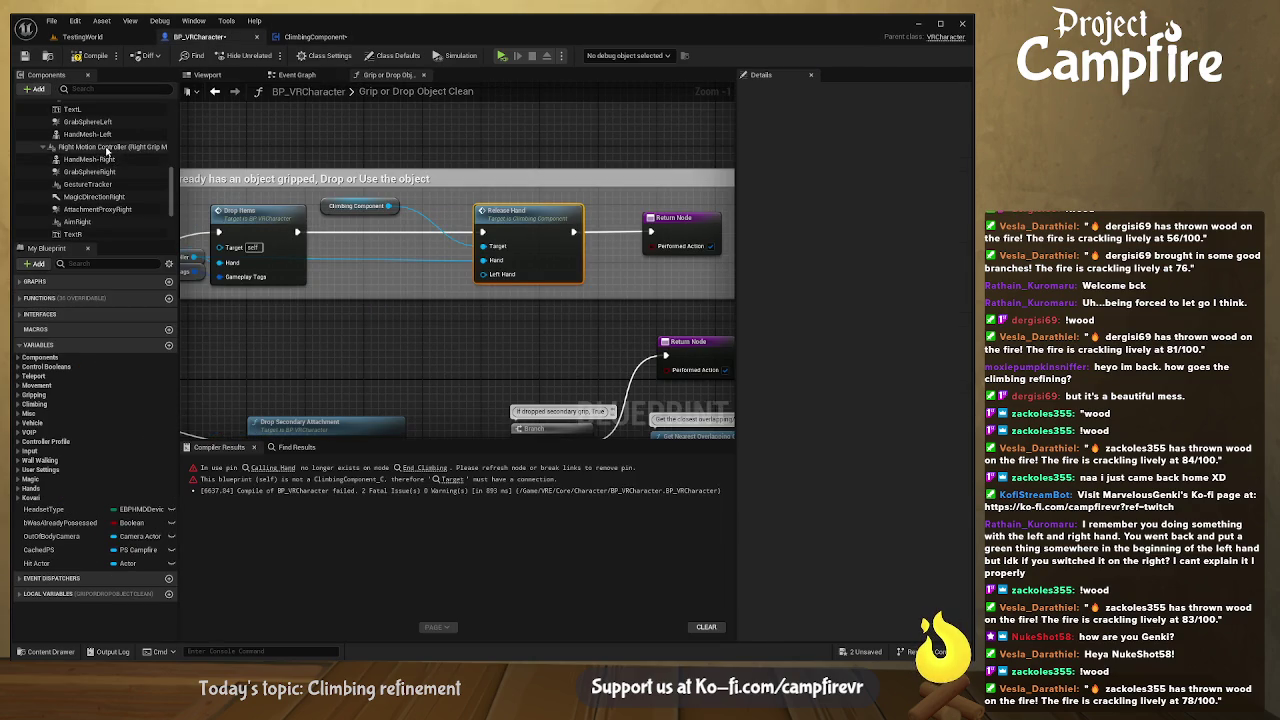
{"action": "left_click", "coordinate": [100, 109]}
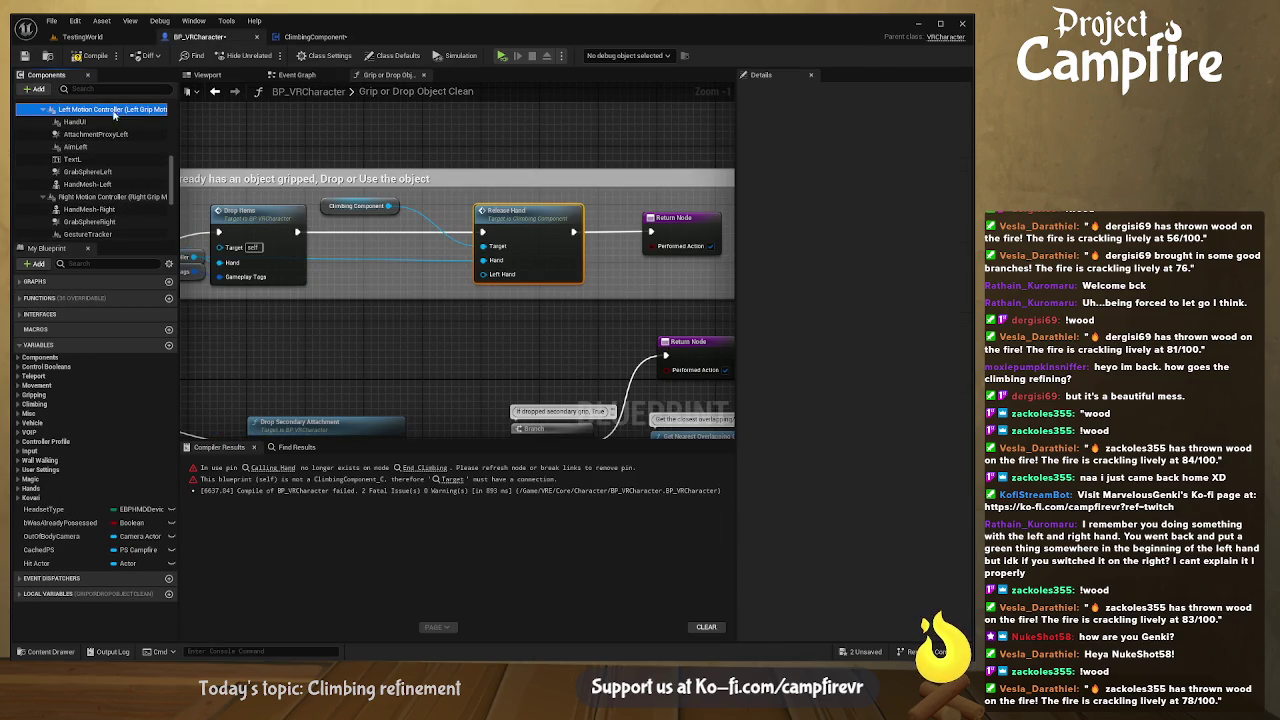
{"action": "left_click_drag", "start_coordinate": [367, 278], "coordinate": [368, 279]}
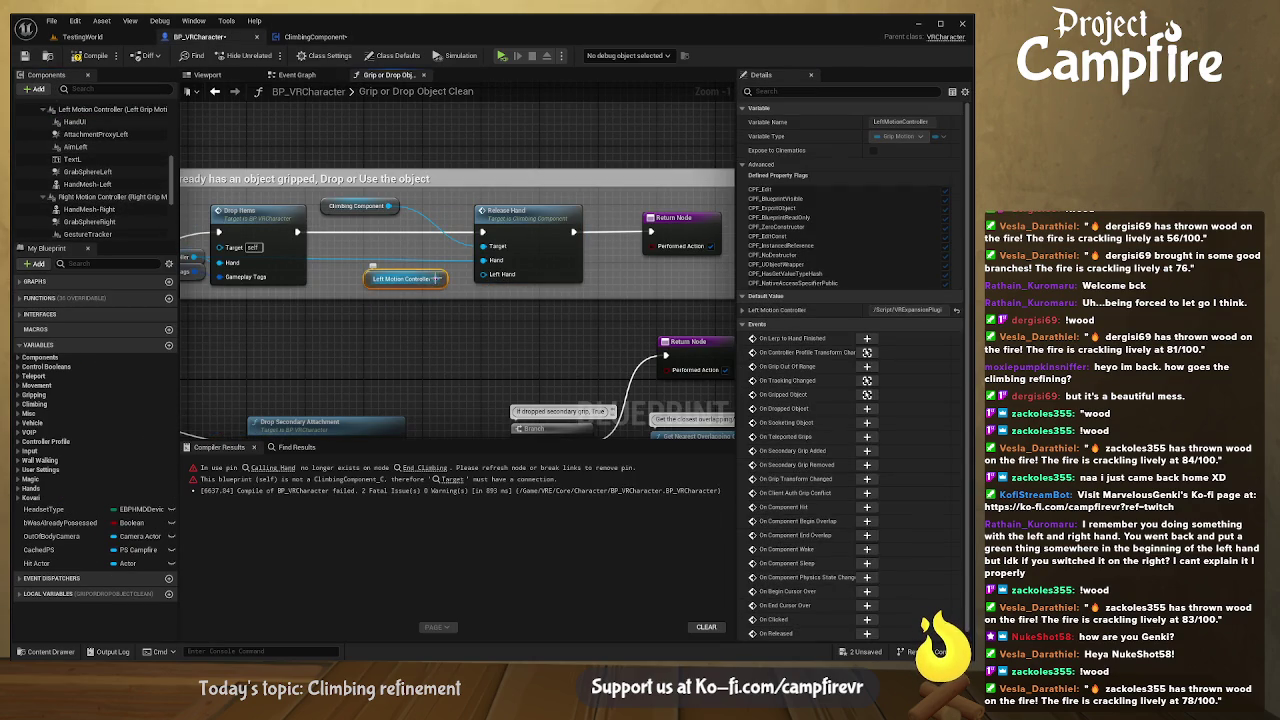
{"action": "left_click_drag", "start_coordinate": [349, 201], "coordinate": [395, 238]}
{"action": "double_click", "coordinate": [532, 220]}
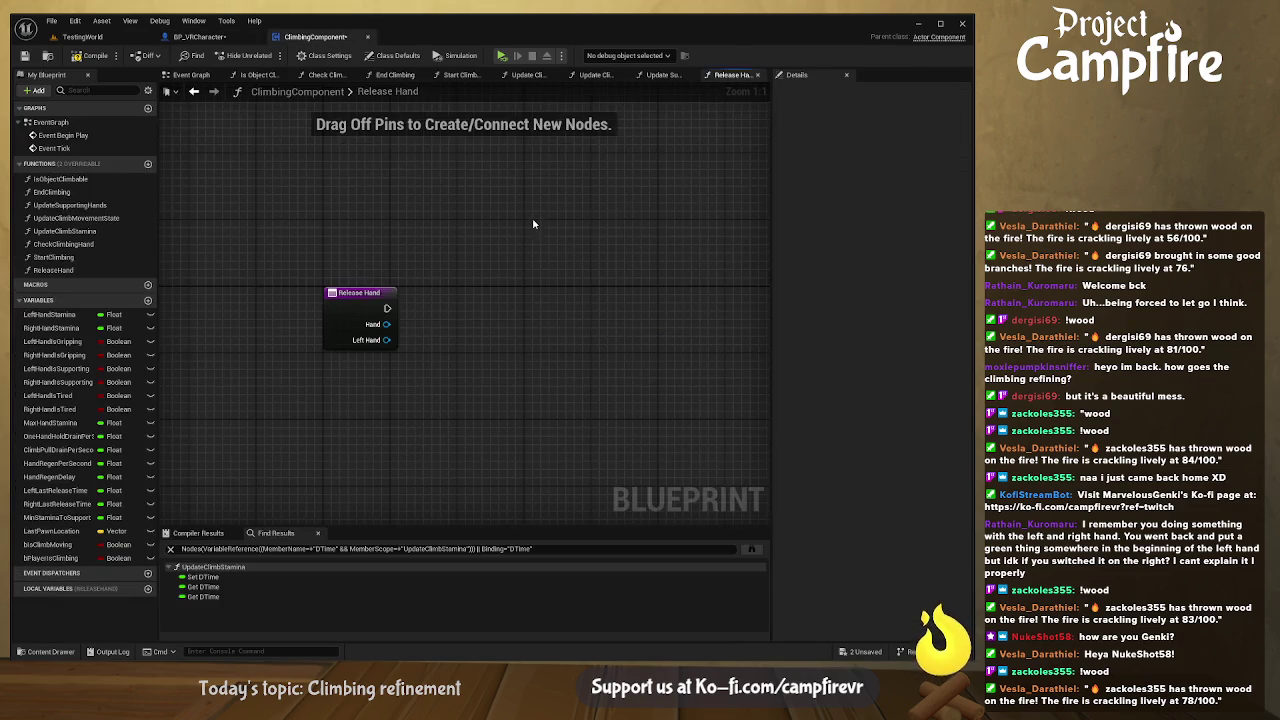
- Compare Hand with Left Hand using an == node driving a Branch from the function entry
{"action": "left_click_drag", "start_coordinate": [321, 306], "coordinate": [403, 314]}
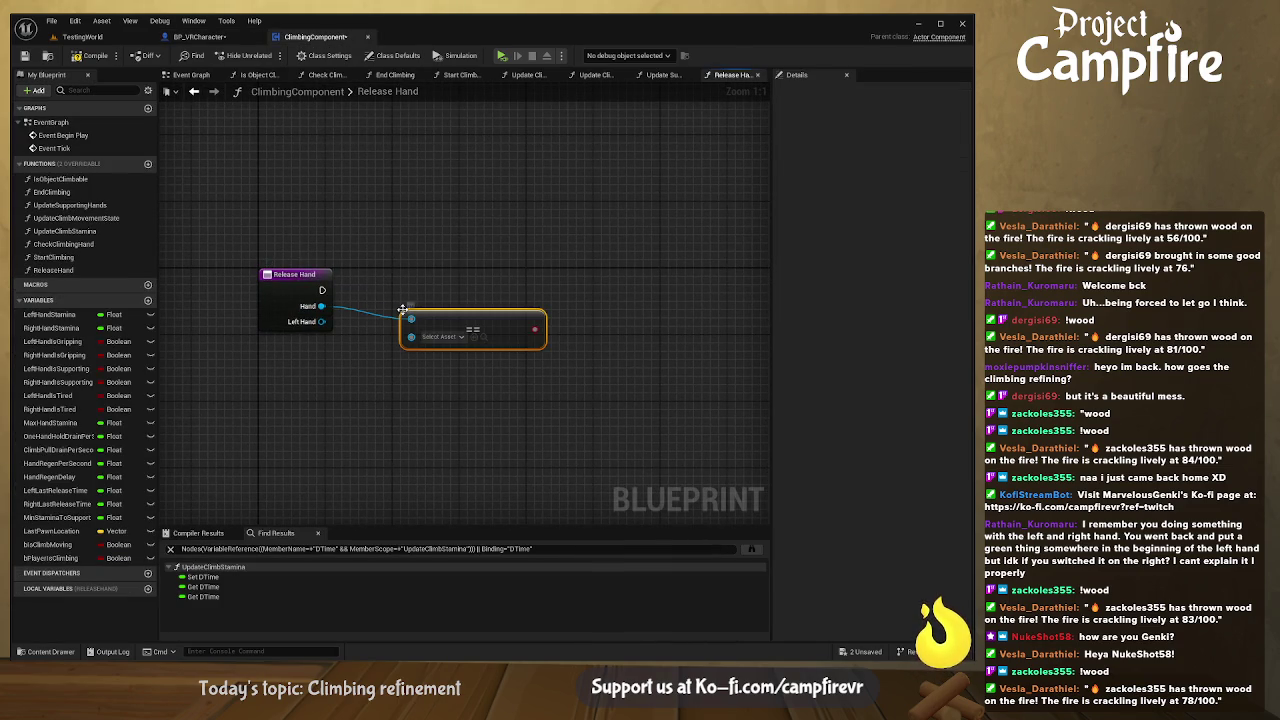
{"action": "mouse_move", "coordinate": [321, 321]}
{"action": "left_mouse_down"}
{"action": "mouse_move", "coordinate": [426, 340]}
{"action": "mouse_move", "coordinate": [378, 302]}
{"action": "mouse_move", "coordinate": [486, 283]}
{"action": "mouse_move", "coordinate": [322, 291]}
{"action": "left_mouse_up"}
{"action": "mouse_move", "coordinate": [527, 292]}
{"action": "left_mouse_down"}
{"action": "mouse_move", "coordinate": [511, 284]}
{"action": "mouse_move", "coordinate": [384, 317]}
{"action": "left_mouse_up"}
- Add Left Hand Is Gripping and Left Hand Is Supporting SET nodes on the Branch's True path
{"action": "left_click", "coordinate": [52, 341]}
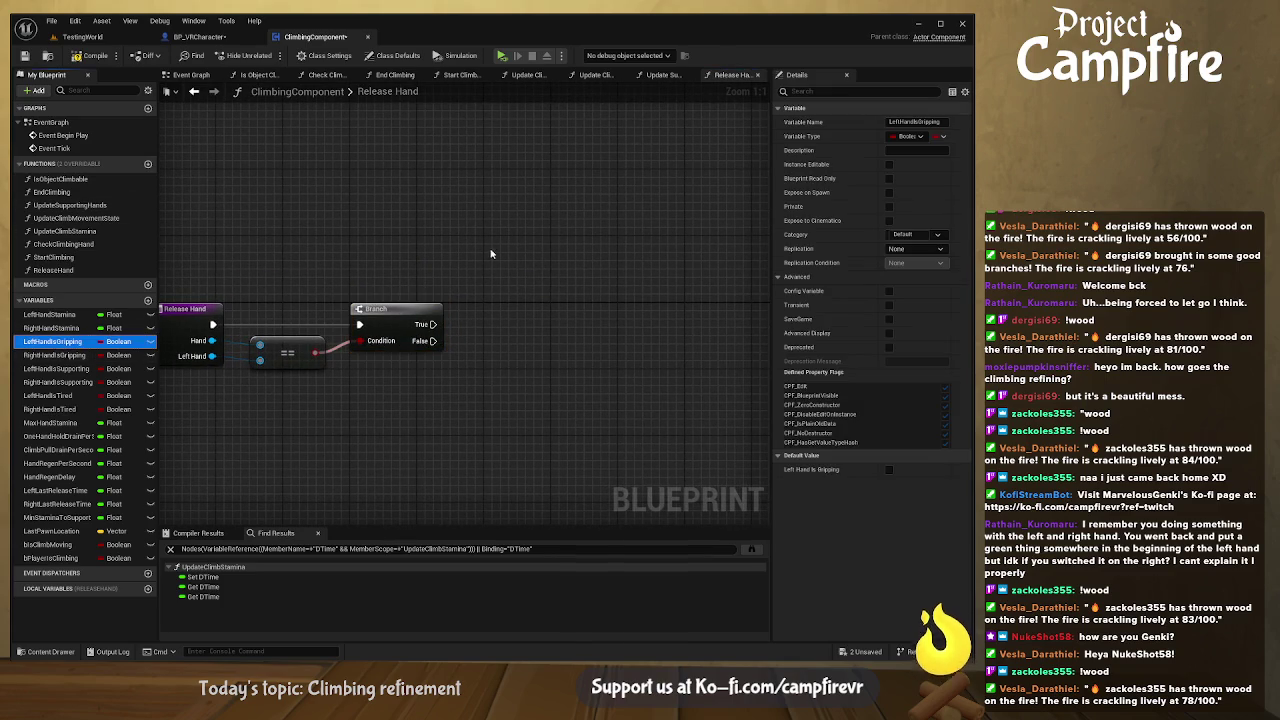
{"action": "mouse_move", "coordinate": [52, 341]}
{"action": "left_mouse_down"}
{"action": "mouse_move", "coordinate": [490, 245]}
{"action": "mouse_move", "coordinate": [440, 322]}
{"action": "left_mouse_up"}
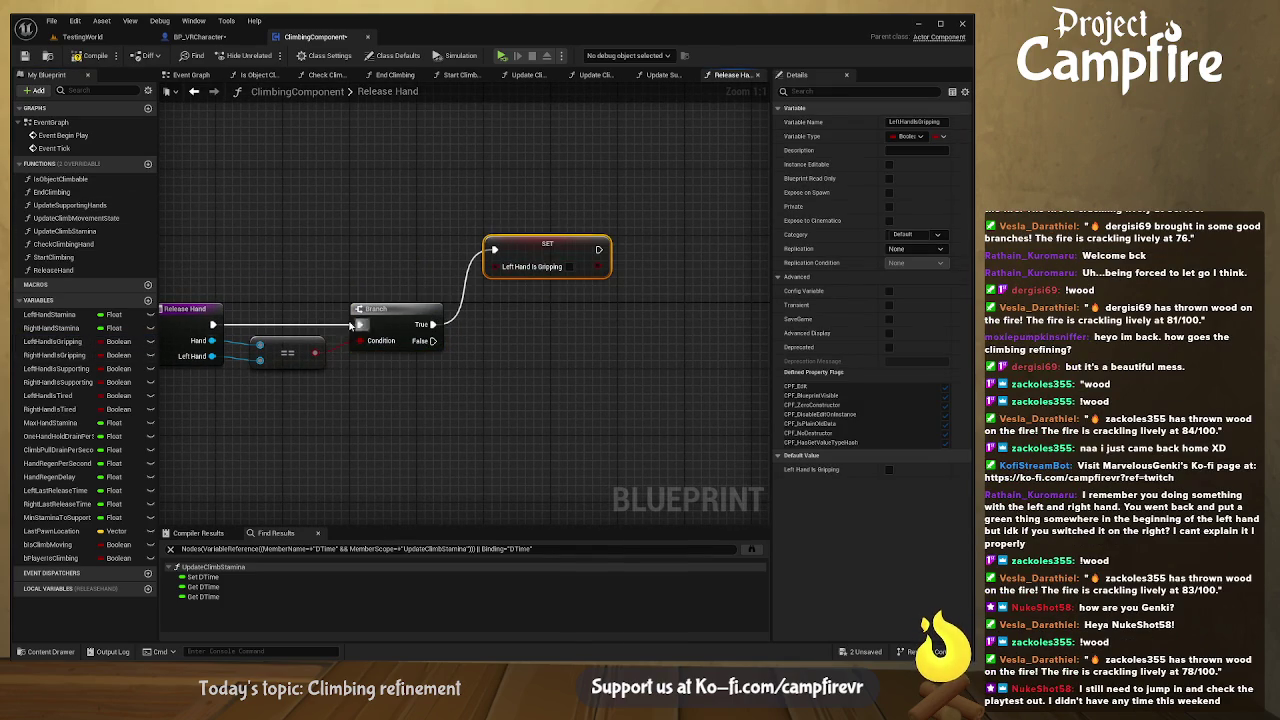
{"action": "left_click", "coordinate": [56, 369]}
{"action": "left_click", "coordinate": [677, 246]}
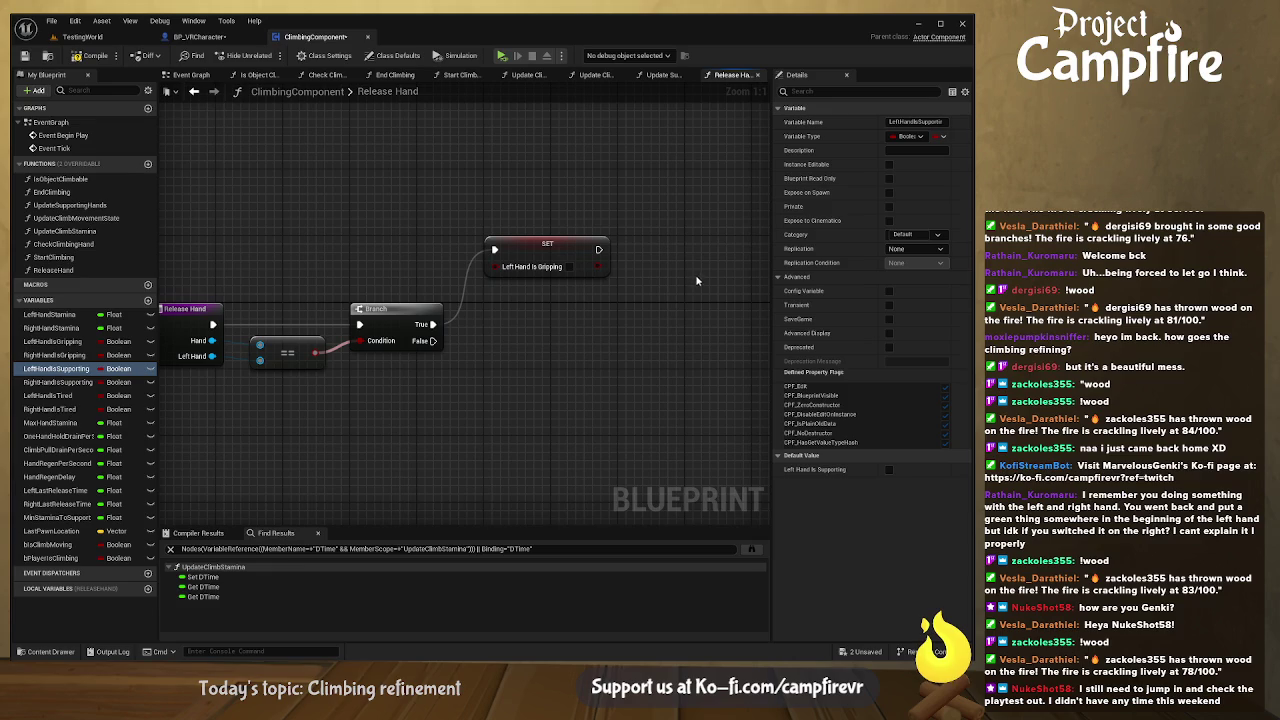
{"action": "mouse_move", "coordinate": [698, 284]}
{"action": "left_mouse_down", "text": "alt"}
{"action": "mouse_move", "coordinate": [690, 258]}
{"action": "mouse_move", "coordinate": [625, 252]}
{"action": "mouse_move", "coordinate": [682, 245]}
{"action": "mouse_move", "coordinate": [650, 245]}
{"action": "left_mouse_up", "text": "alt"}
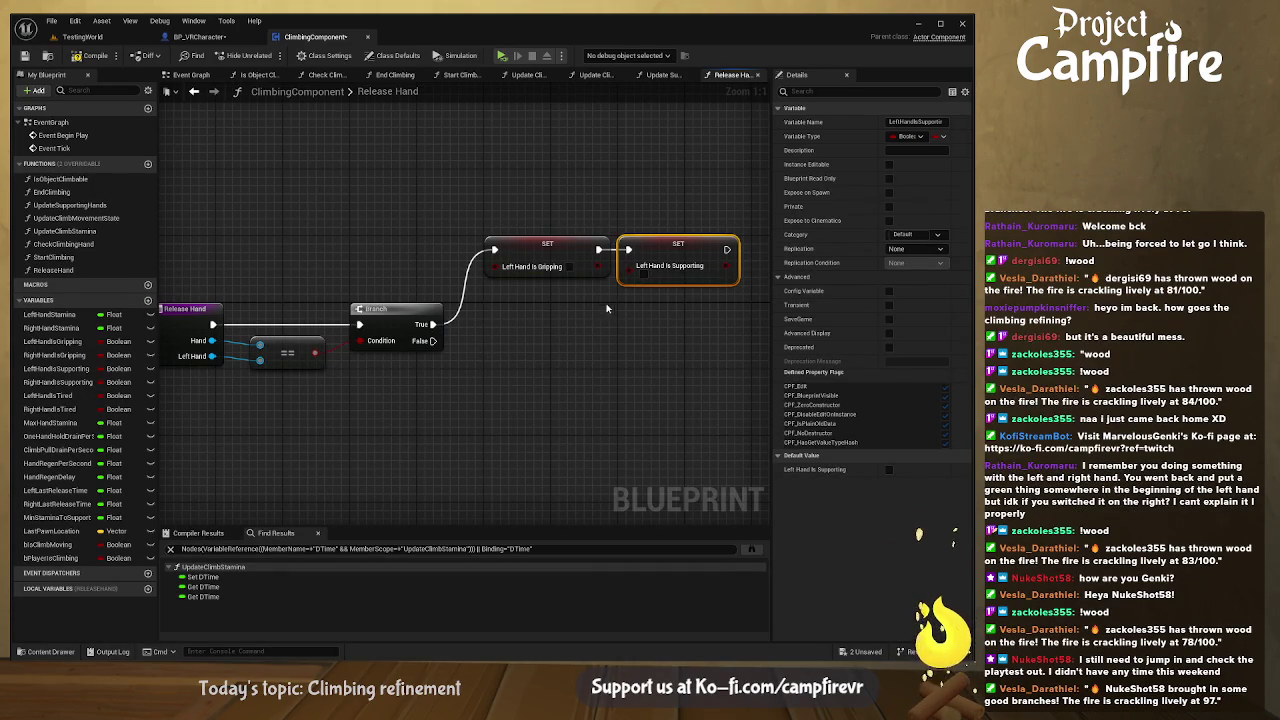
{"action": "left_click", "coordinate": [28, 355]}
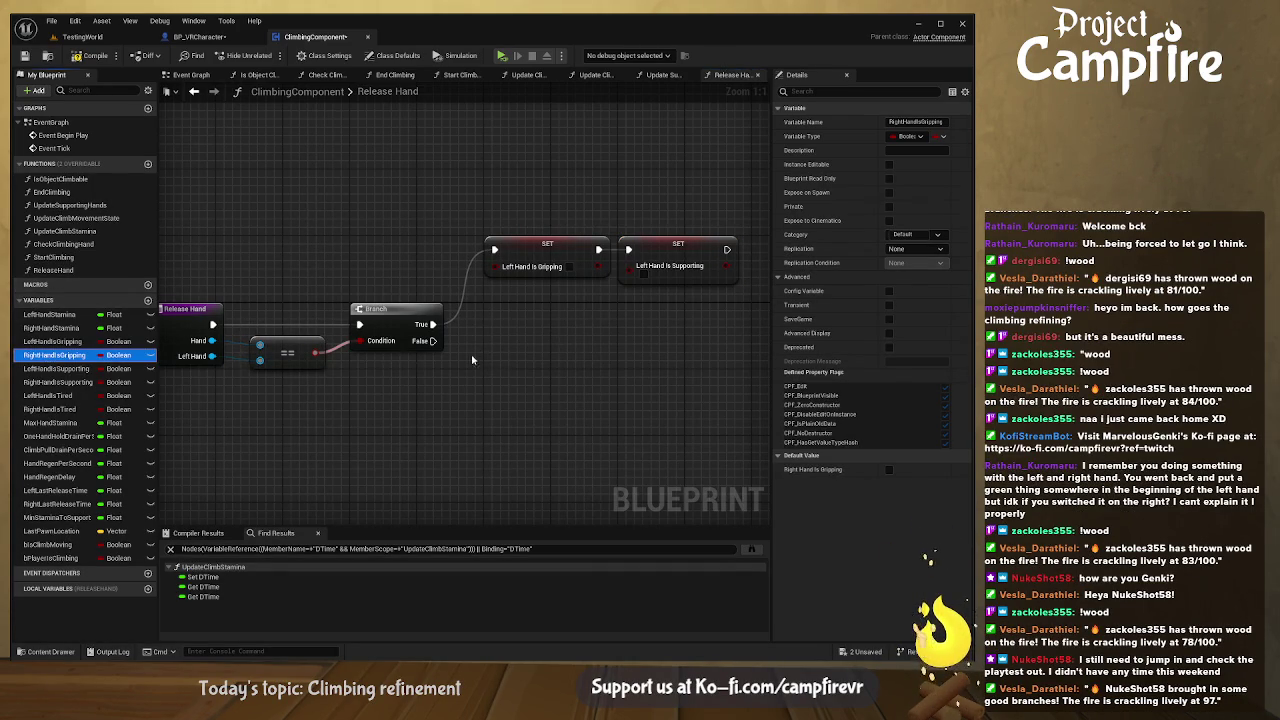
- Add chained SET Right Hand Is Gripping and Right Hand Is Supporting nodes on Release Hand's False branch
{"action": "left_click_drag", "start_coordinate": [541, 385], "coordinate": [541, 385]}
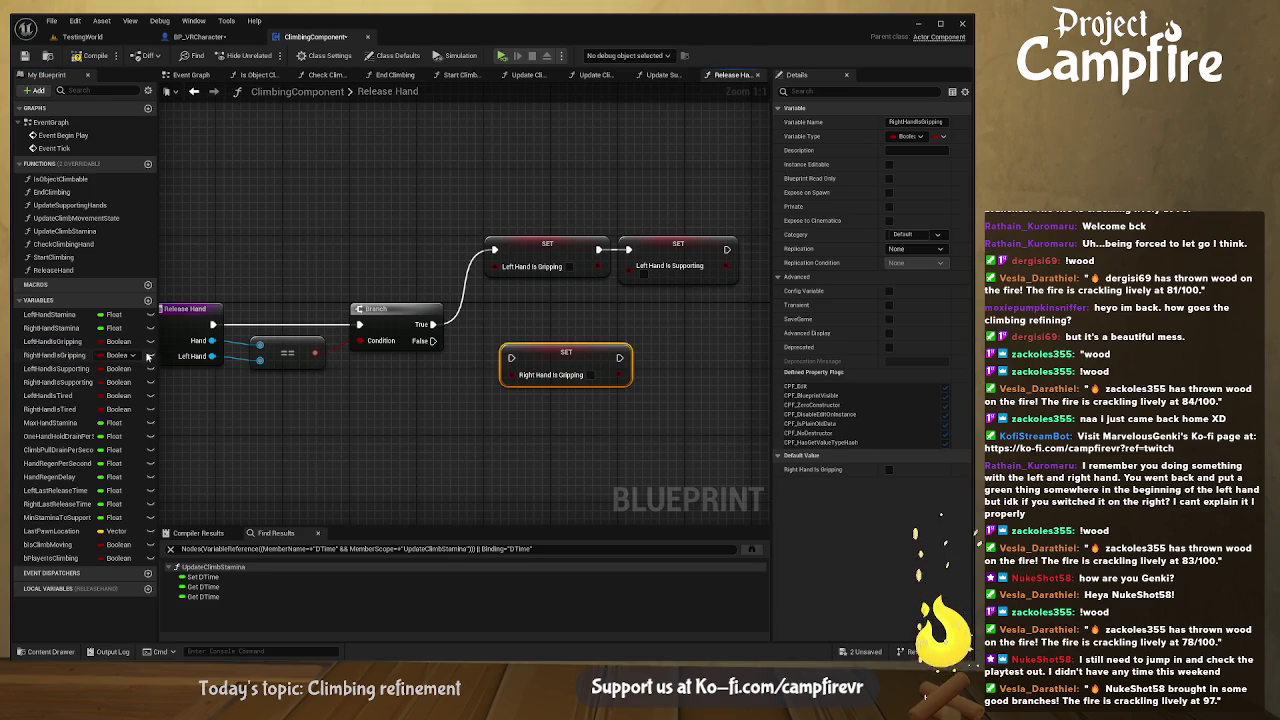
{"action": "left_click", "coordinate": [66, 383]}
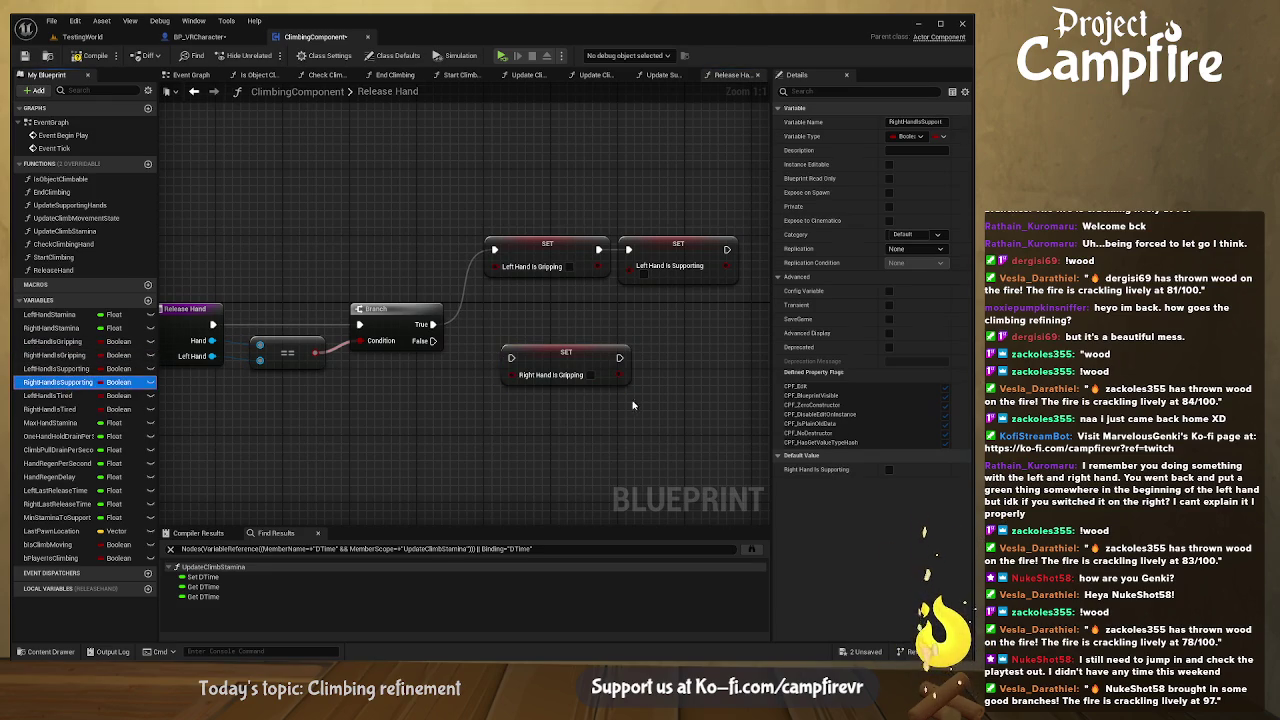
{"action": "mouse_move", "coordinate": [662, 364]}
{"action": "left_mouse_down"}
{"action": "mouse_move", "coordinate": [619, 361]}
{"action": "mouse_move", "coordinate": [703, 385]}
{"action": "left_mouse_up"}
{"action": "left_click_drag", "start_coordinate": [537, 362], "coordinate": [502, 346]}
{"action": "mouse_move", "coordinate": [670, 365]}
{"action": "left_mouse_down"}
{"action": "mouse_move", "coordinate": [586, 341]}
{"action": "mouse_move", "coordinate": [630, 355]}
{"action": "mouse_move", "coordinate": [609, 344]}
{"action": "left_mouse_up"}
{"action": "left_click_drag", "start_coordinate": [738, 424], "coordinate": [464, 324]}
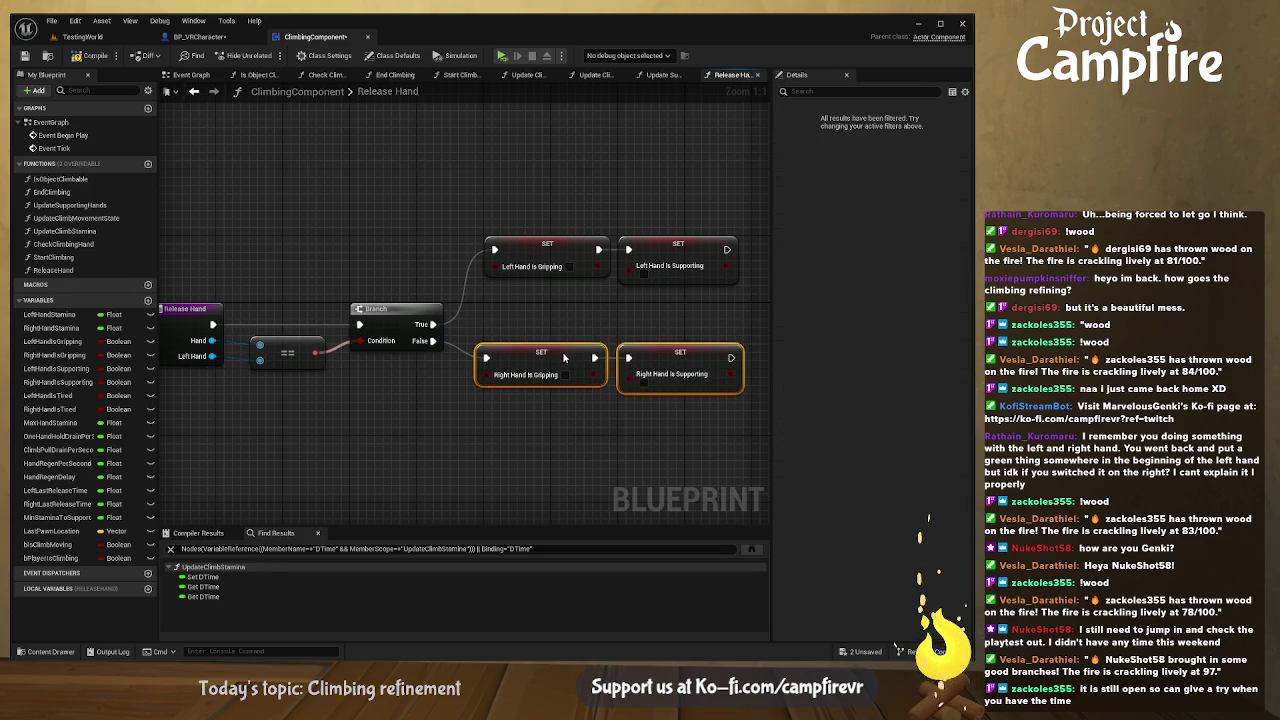
{"action": "left_click_drag", "start_coordinate": [545, 321], "coordinate": [469, 229]}
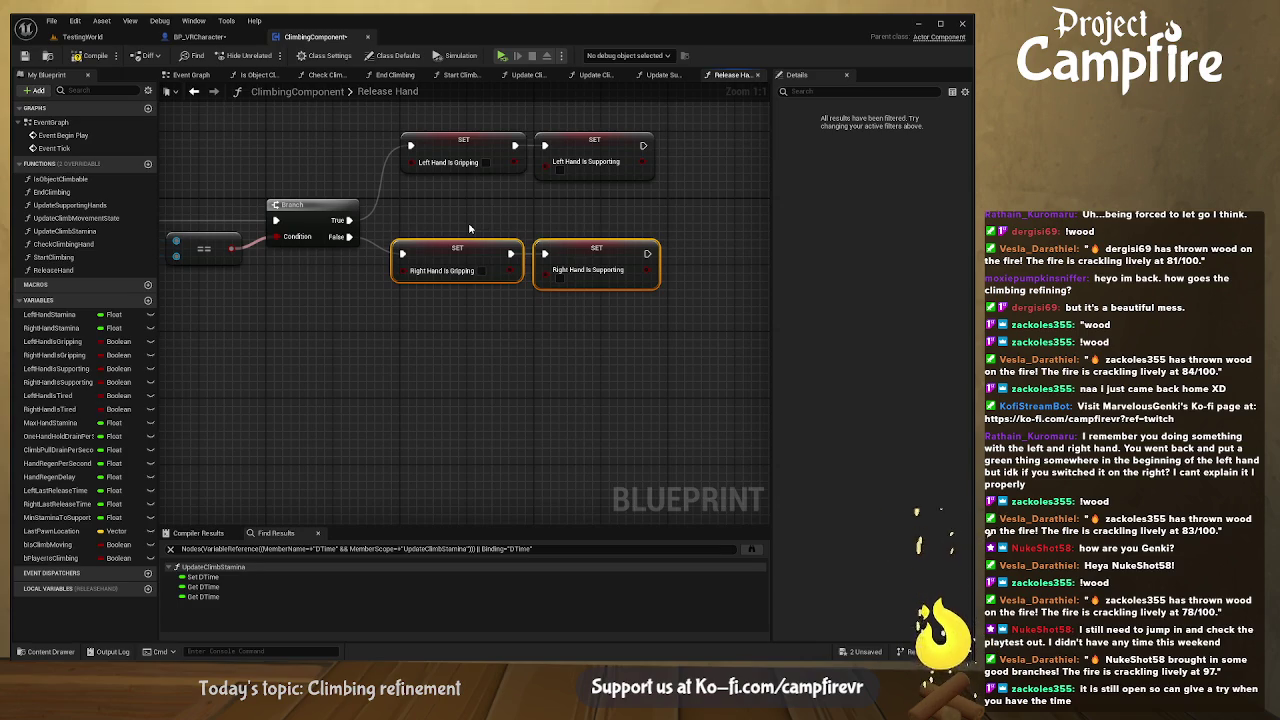
- Add a SET Left Last Release Time node running after Left Hand Is Supporting
{"action": "left_click_drag", "start_coordinate": [446, 124], "coordinate": [624, 225]}
{"action": "mouse_move", "coordinate": [358, 338]}
{"action": "left_mouse_down"}
{"action": "mouse_move", "coordinate": [491, 380]}
{"action": "mouse_move", "coordinate": [528, 377]}
{"action": "left_mouse_up"}
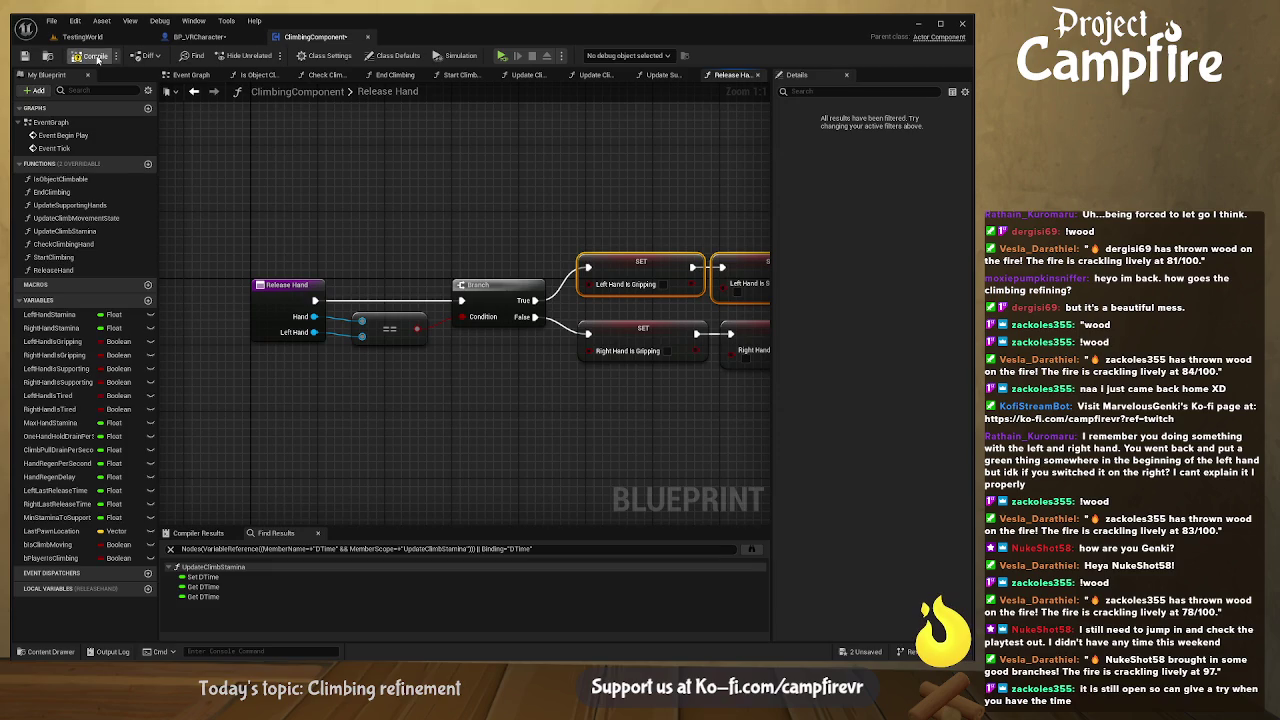
{"action": "mouse_move", "coordinate": [441, 235]}
{"action": "left_mouse_down"}
{"action": "mouse_move", "coordinate": [314, 214]}
{"action": "mouse_move", "coordinate": [320, 190]}
{"action": "mouse_move", "coordinate": [432, 198]}
{"action": "mouse_move", "coordinate": [402, 166]}
{"action": "mouse_move", "coordinate": [336, 161]}
{"action": "left_mouse_up"}
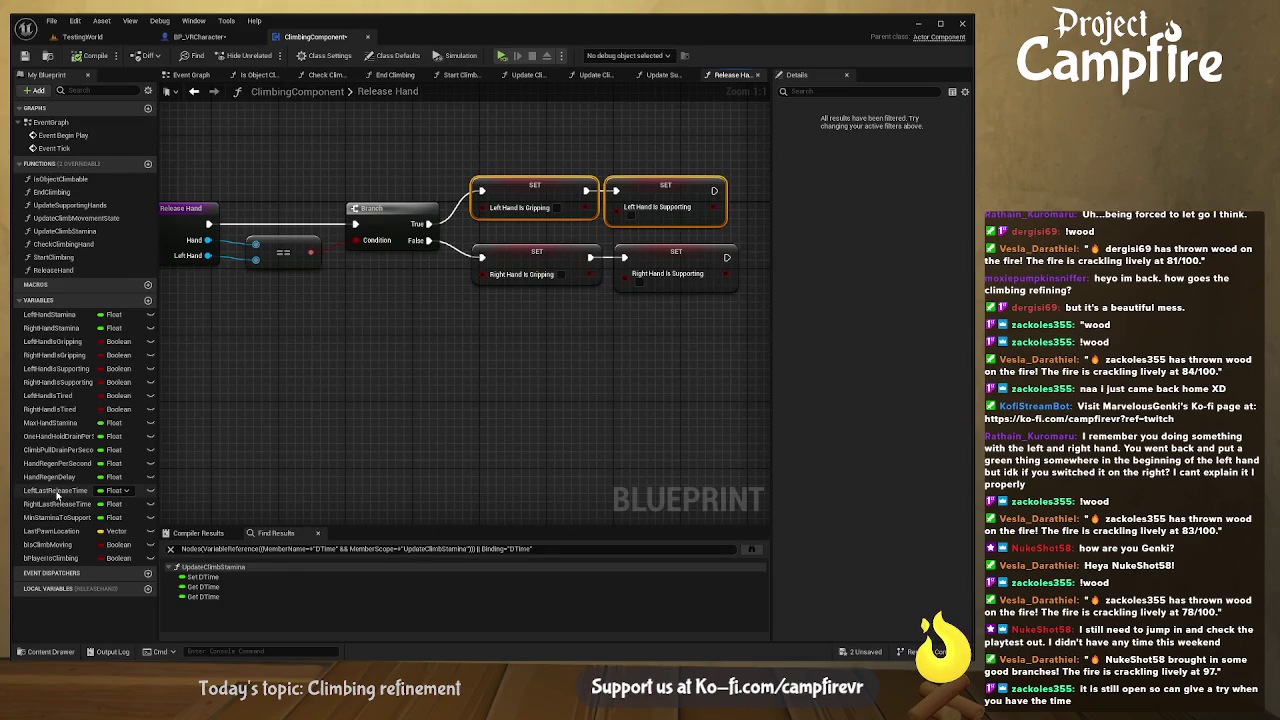
{"action": "left_click", "coordinate": [57, 491]}
{"action": "mouse_move", "coordinate": [647, 135]}
{"action": "left_mouse_down"}
{"action": "mouse_move", "coordinate": [676, 165]}
{"action": "mouse_move", "coordinate": [490, 165]}
{"action": "mouse_move", "coordinate": [605, 158]}
{"action": "left_mouse_up"}
{"action": "mouse_move", "coordinate": [483, 206]}
{"action": "left_mouse_down"}
{"action": "mouse_move", "coordinate": [536, 157]}
{"action": "mouse_move", "coordinate": [582, 181]}
{"action": "left_mouse_up"}
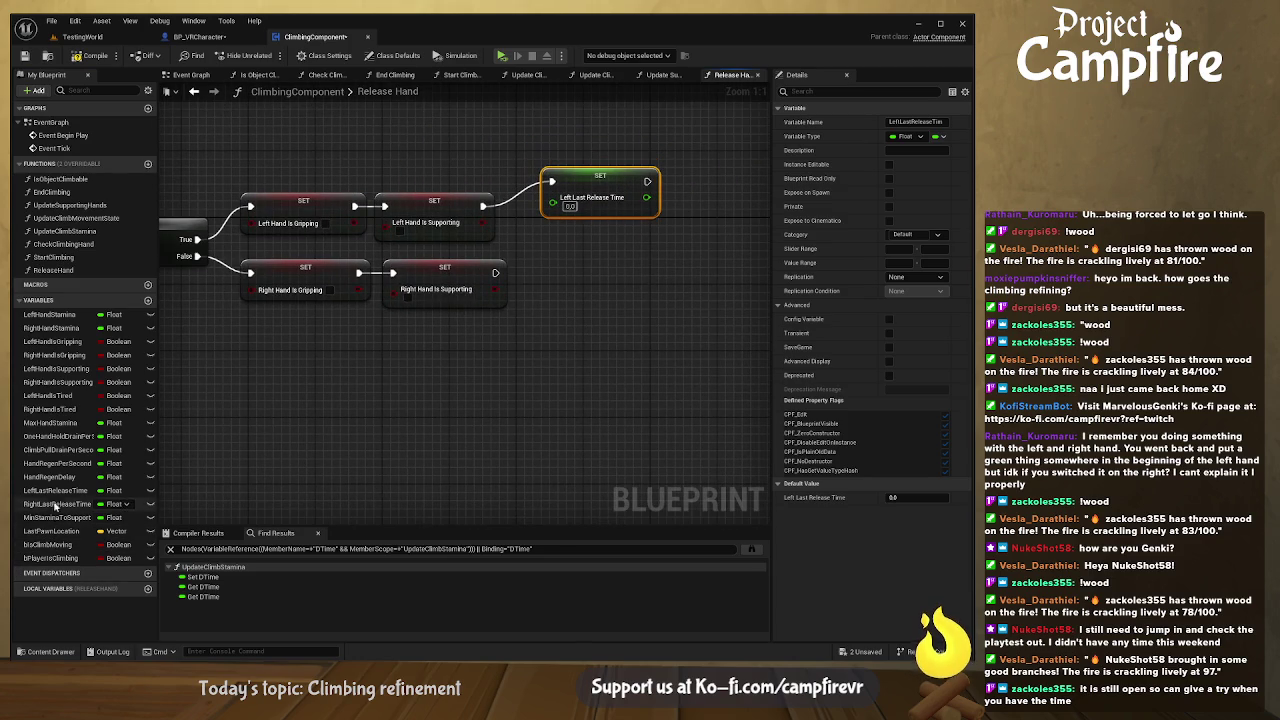
- Add a SET Right Last Release Time node running after Right Hand Is Supporting
{"action": "left_click", "coordinate": [605, 340]}
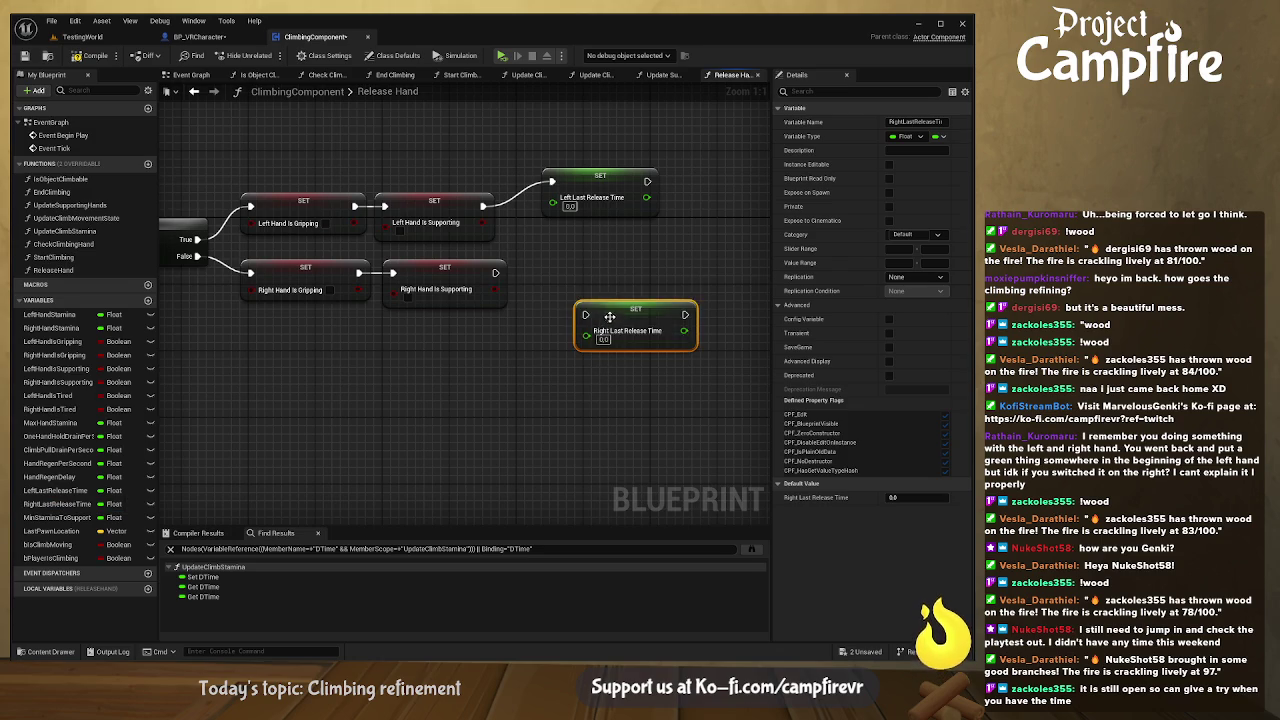
{"action": "left_click_drag", "start_coordinate": [606, 315], "coordinate": [581, 281]}
{"action": "left_click_drag", "start_coordinate": [495, 272], "coordinate": [553, 282]}
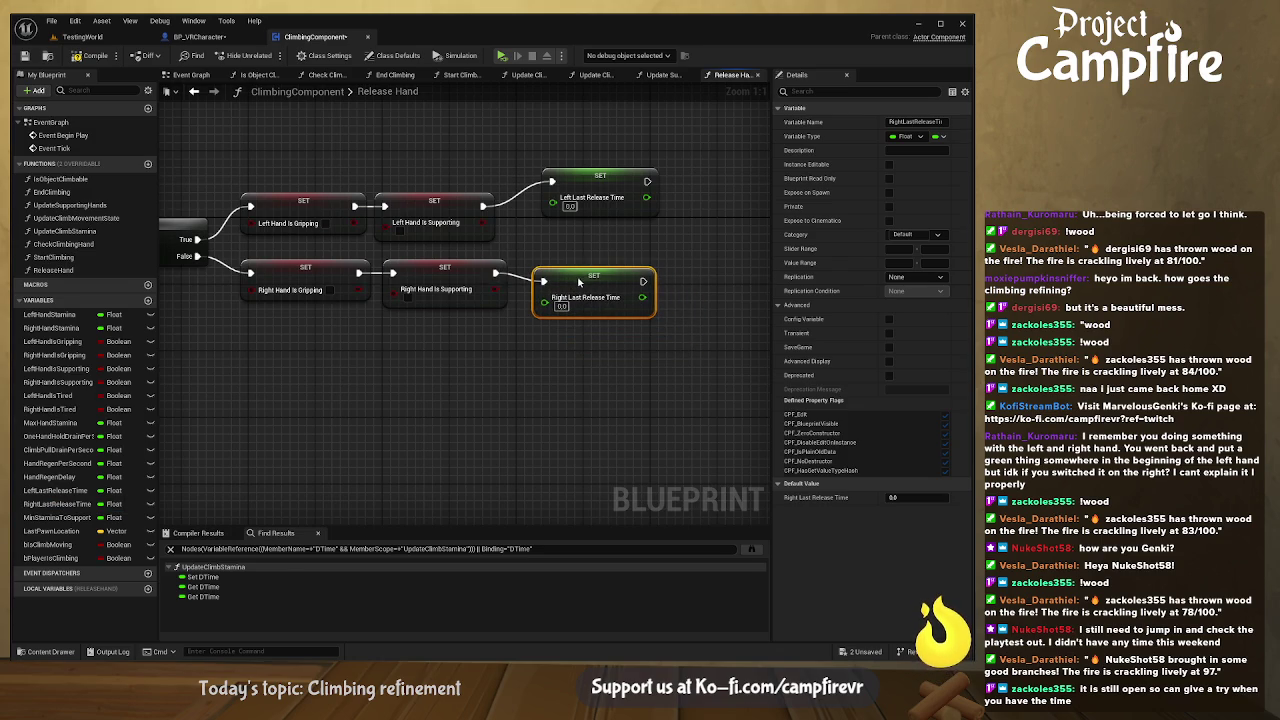
{"action": "left_click_drag", "start_coordinate": [582, 176], "coordinate": [563, 183]}
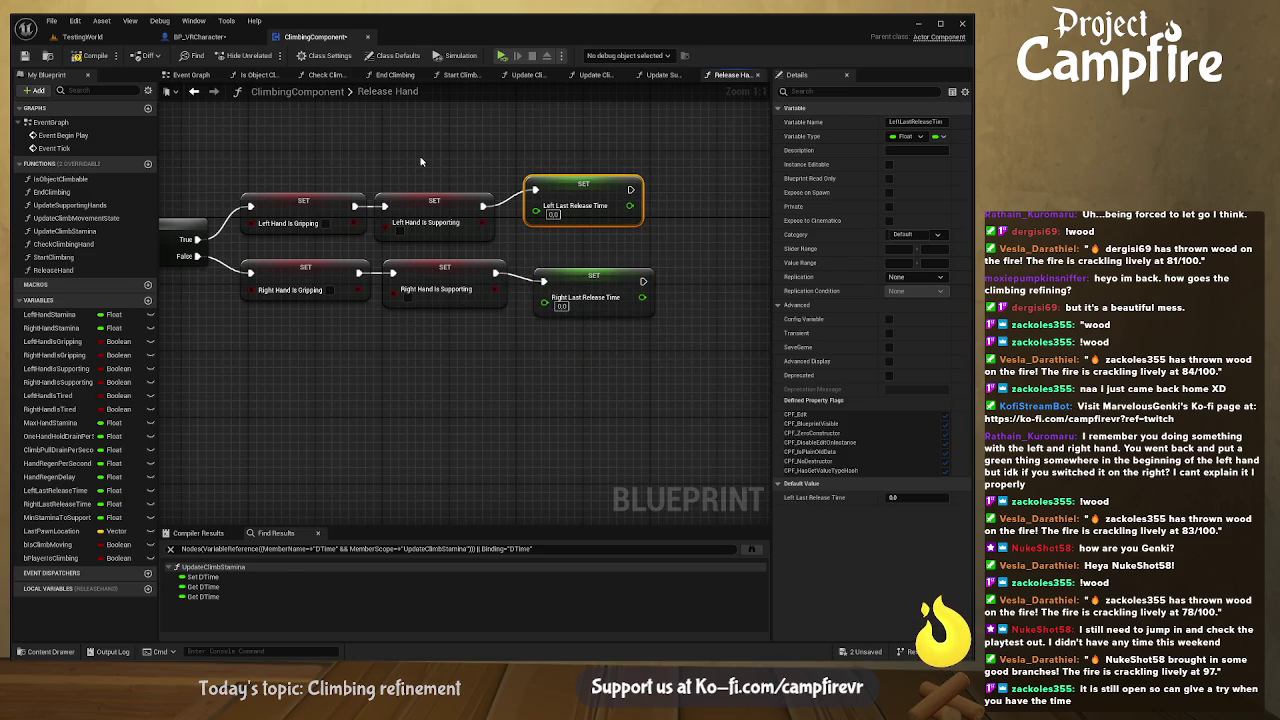
- Paste a Get Game Time in Seconds node and wire it into Left Last Release Time
{"action": "key", "text": "ctrl+v"}
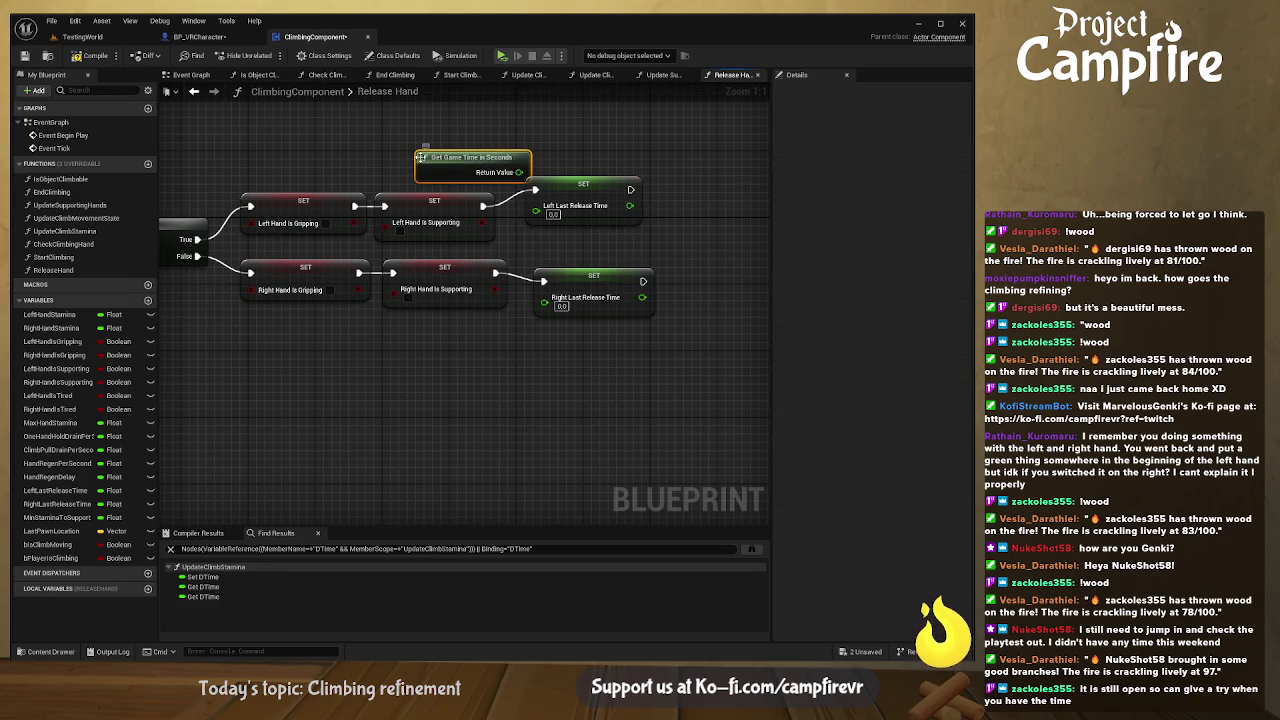
{"action": "left_click_drag", "start_coordinate": [460, 164], "coordinate": [435, 243]}
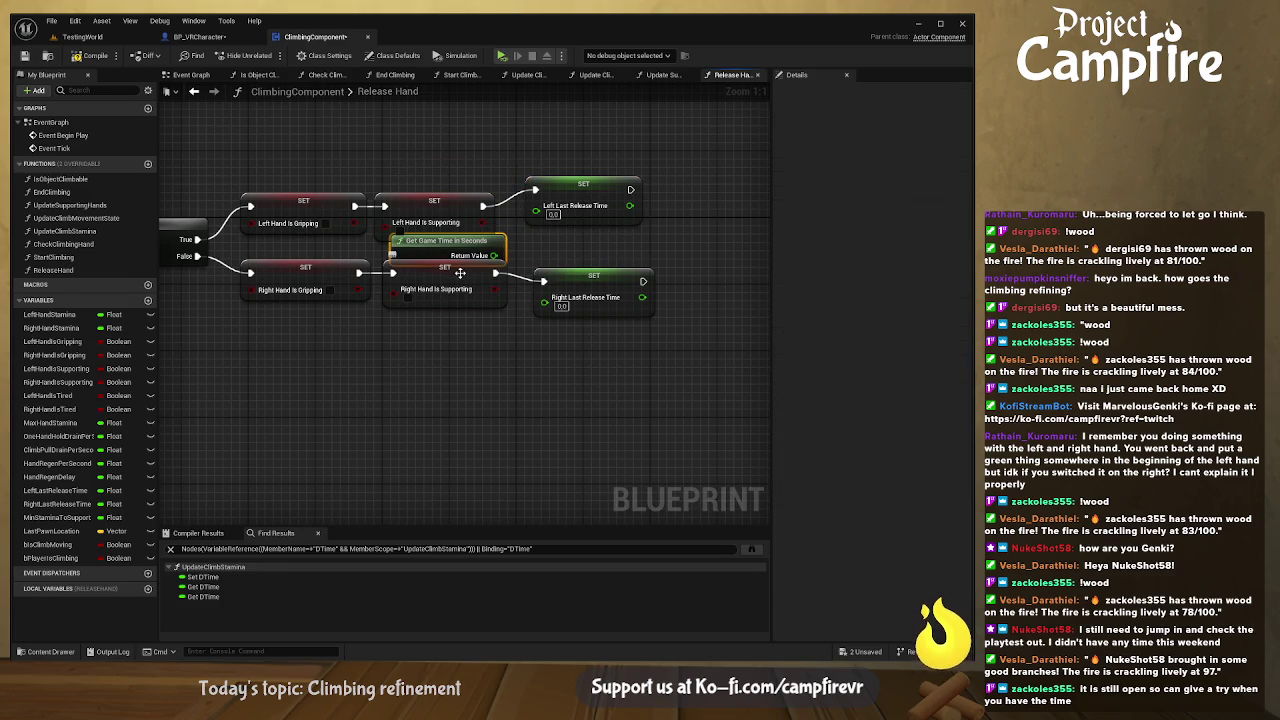
{"action": "left_click_drag", "start_coordinate": [428, 365], "coordinate": [300, 282]}
{"action": "left_click_drag", "start_coordinate": [428, 365], "coordinate": [298, 282]}
{"action": "left_click_drag", "start_coordinate": [444, 271], "coordinate": [446, 290]}
{"action": "mouse_move", "coordinate": [462, 243]}
{"action": "left_mouse_down"}
{"action": "mouse_move", "coordinate": [596, 192]}
{"action": "mouse_move", "coordinate": [598, 204]}
{"action": "left_mouse_up"}
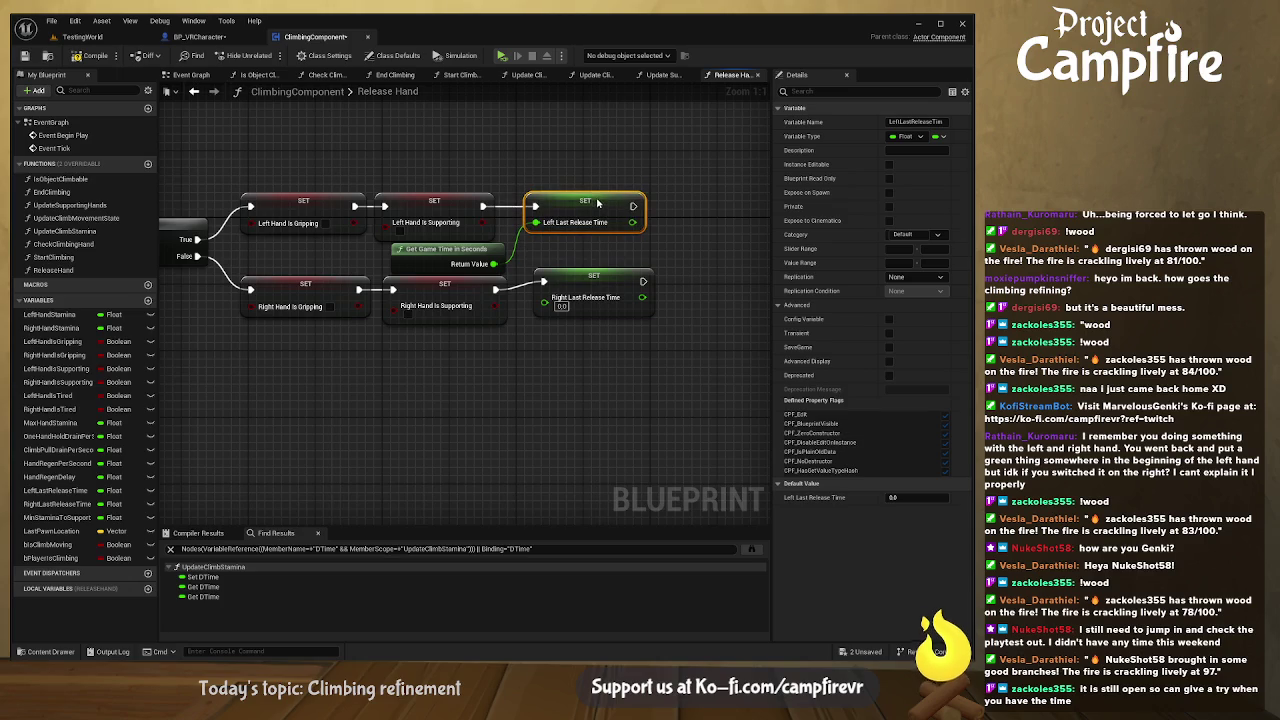
- Align the right-hand setter row and feed the game time into Right Last Release Time
{"action": "left_click_drag", "start_coordinate": [590, 291], "coordinate": [580, 296]}
{"action": "left_click_drag", "start_coordinate": [494, 263], "coordinate": [538, 300]}
{"action": "left_click_drag", "start_coordinate": [443, 284], "coordinate": [437, 288]}
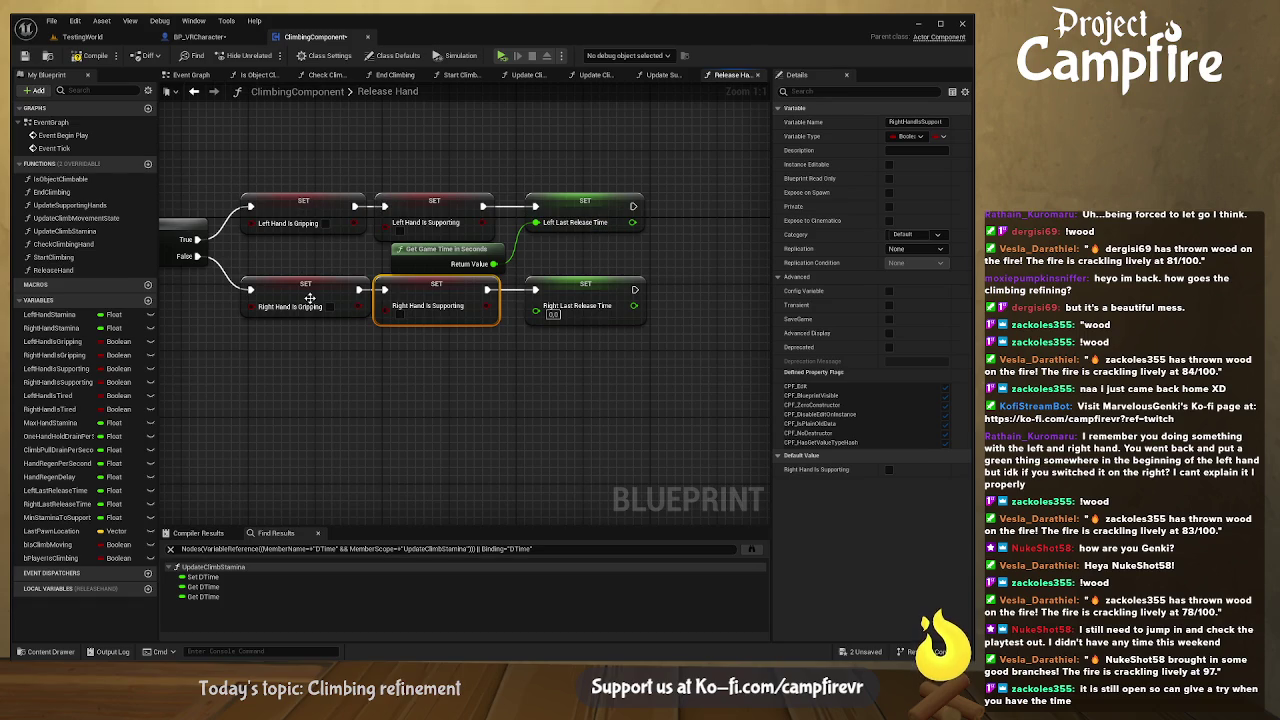
{"action": "left_click", "coordinate": [457, 360]}
{"action": "left_click_drag", "start_coordinate": [457, 360], "coordinate": [337, 337]}
{"action": "left_click_drag", "start_coordinate": [340, 239], "coordinate": [381, 281]}
{"action": "left_click_drag", "start_coordinate": [322, 322], "coordinate": [456, 344]}
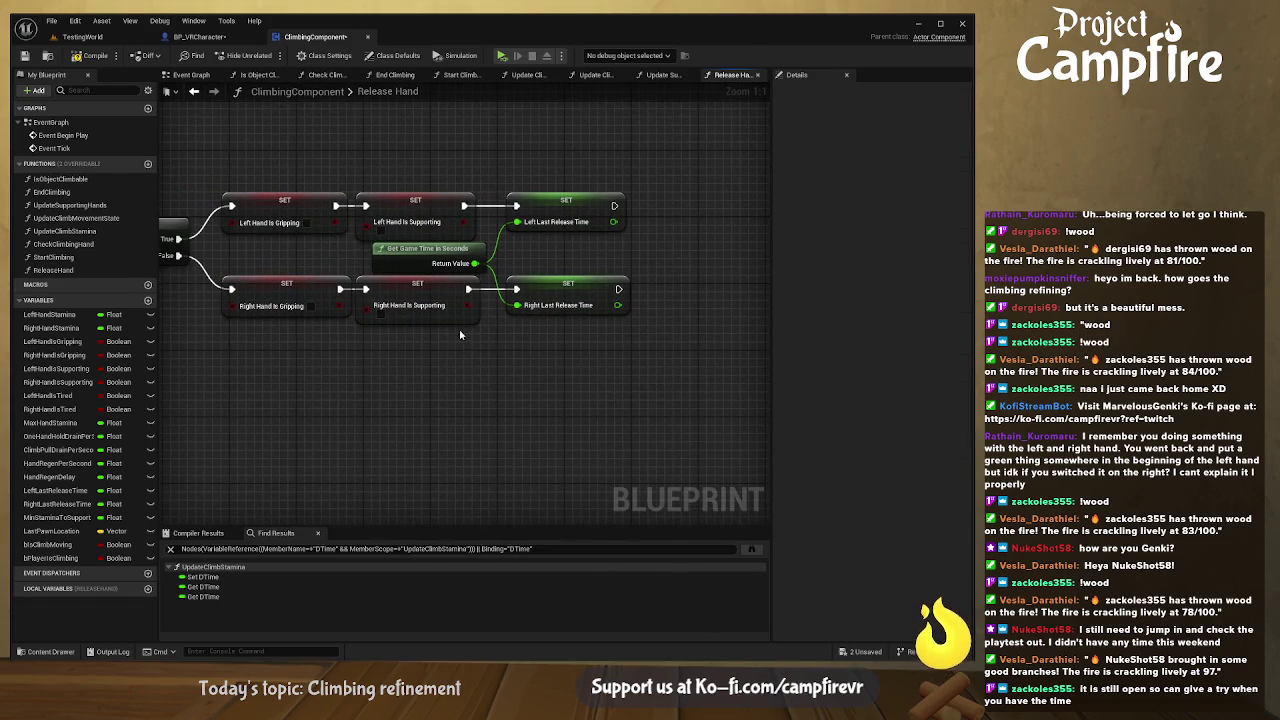
{"action": "left_click_drag", "start_coordinate": [266, 347], "coordinate": [606, 349]}
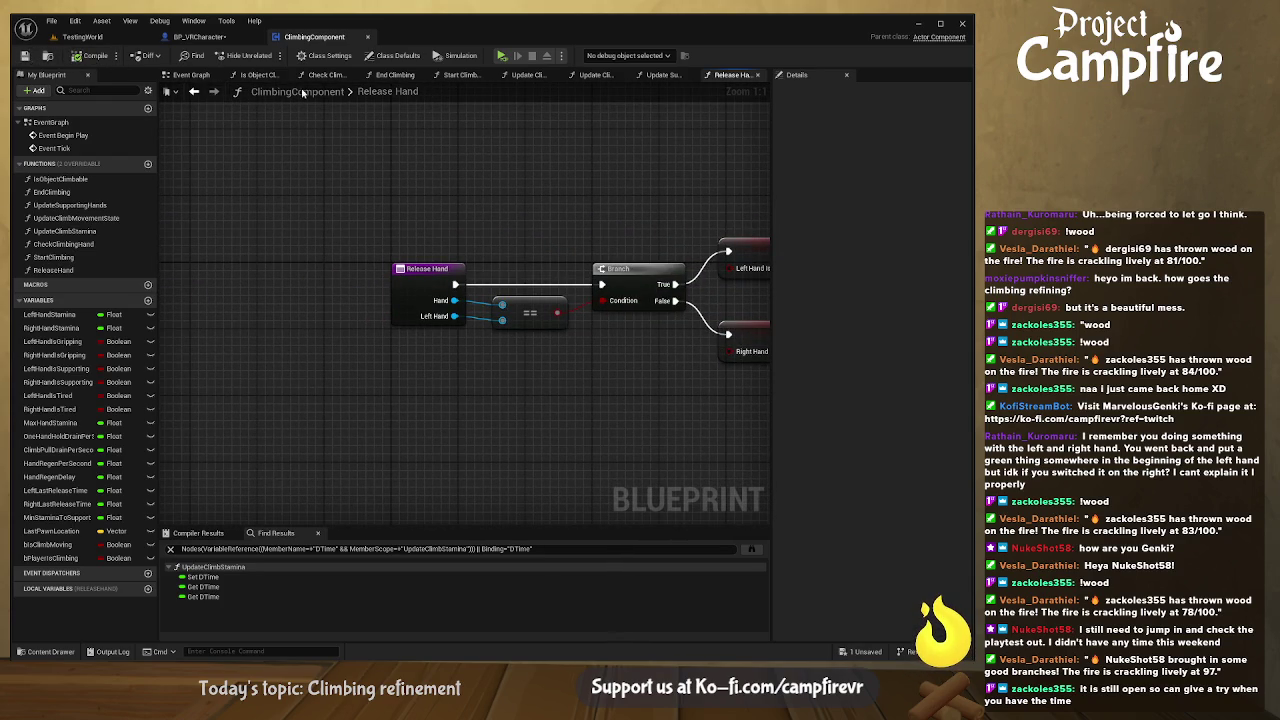
{"action": "left_click", "coordinate": [222, 38]}
- Recompile BP_VRCharacter and jump to the erroring End Climbing node
{"action": "left_click_drag", "start_coordinate": [552, 309], "coordinate": [432, 197]}
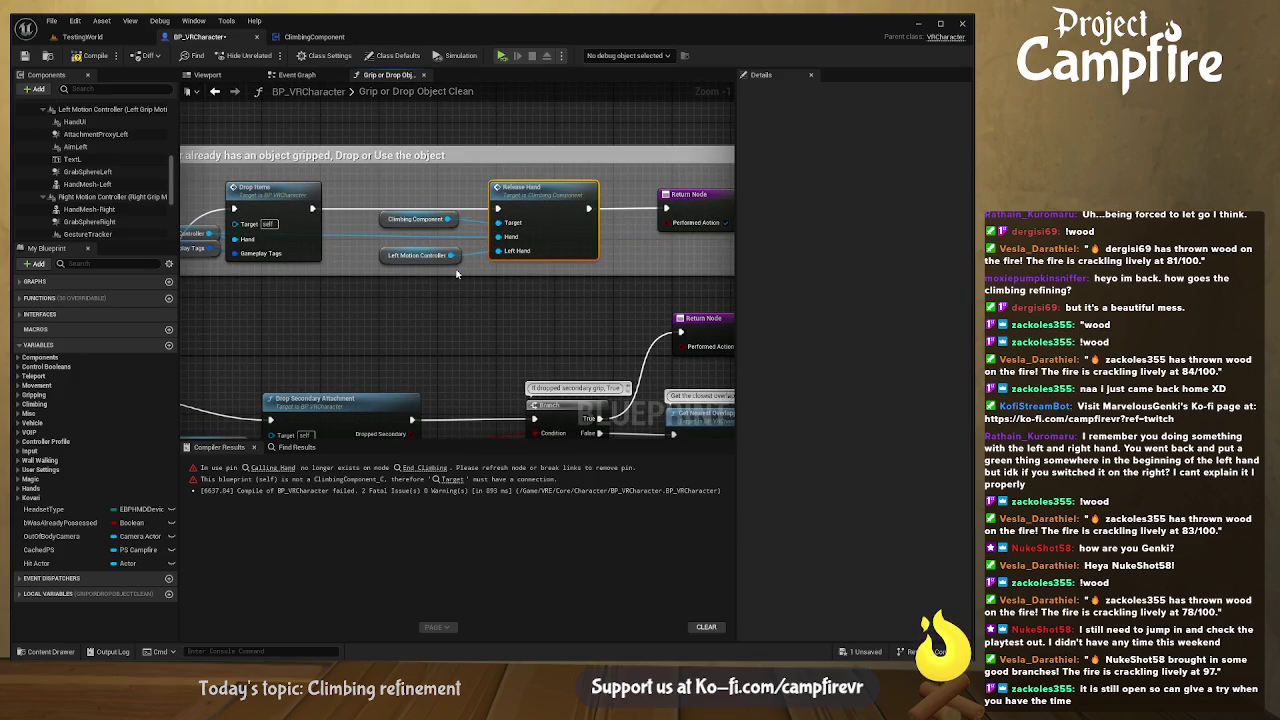
{"action": "left_click", "coordinate": [105, 57]}
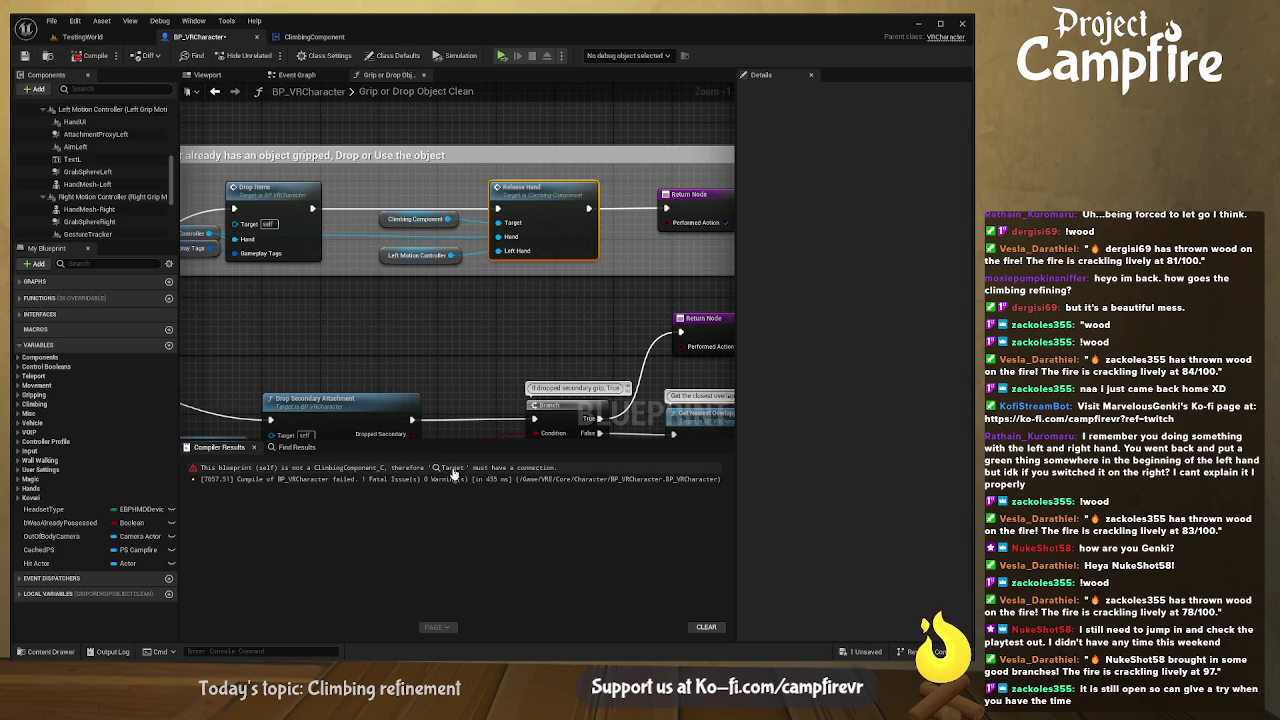
{"action": "left_click", "coordinate": [452, 468]}
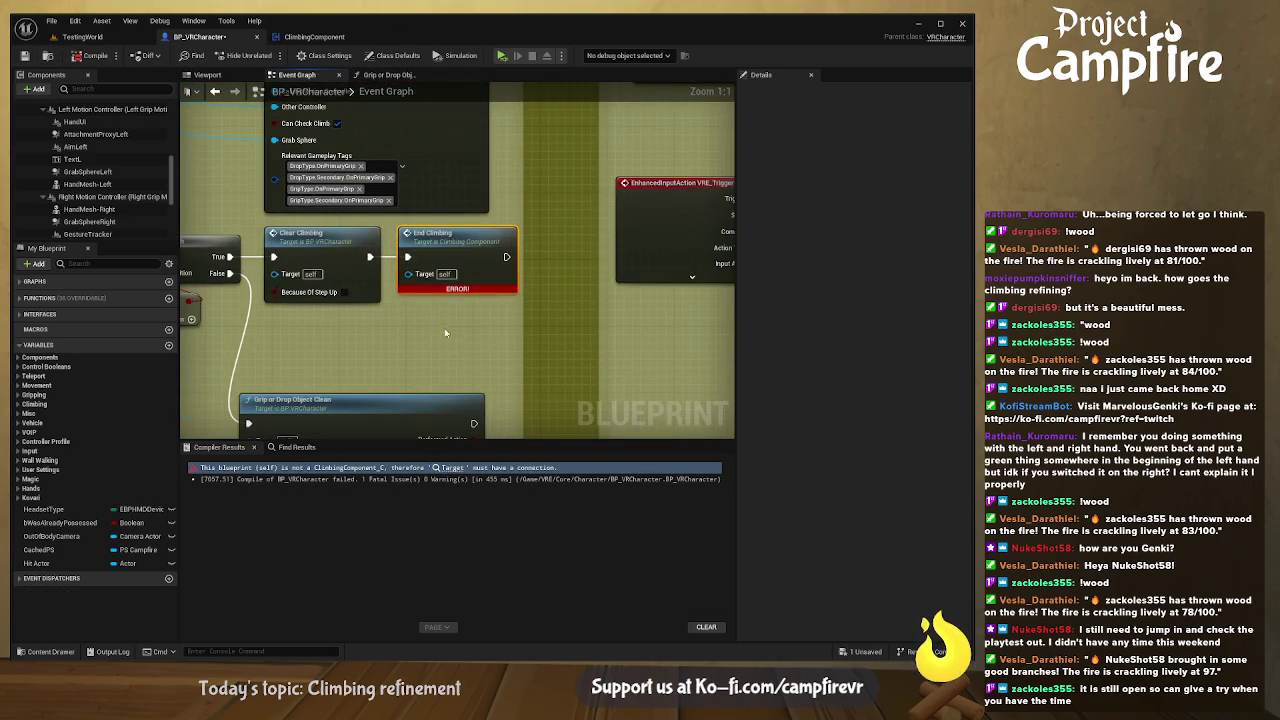
- Plug a Climbing Component reference into End Climbing's Target, compile, and start a play-test
{"action": "left_click_drag", "start_coordinate": [464, 338], "coordinate": [493, 355]}
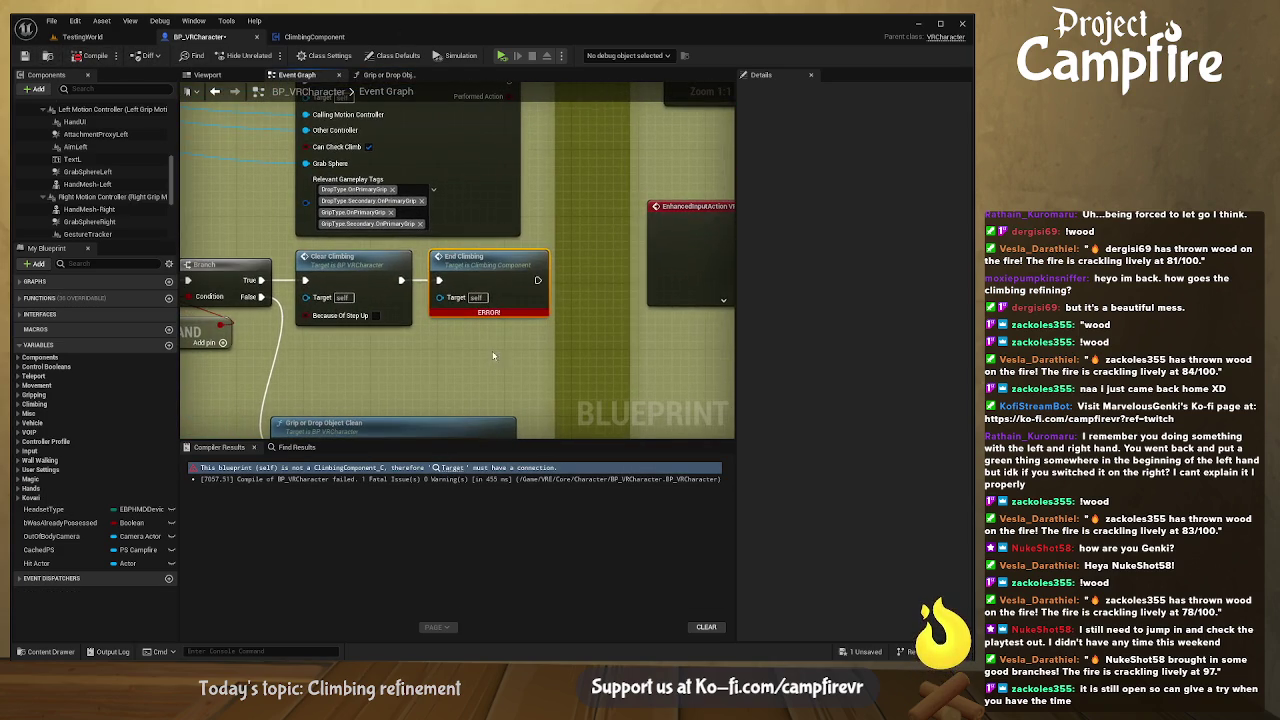
{"action": "scroll", "coordinate": [90, 200], "scroll_direction": "down", "scroll_amount": 5}
{"action": "left_click", "coordinate": [72, 231]}
{"action": "mouse_move", "coordinate": [508, 372]}
{"action": "left_mouse_down"}
{"action": "mouse_move", "coordinate": [402, 344]}
{"action": "mouse_move", "coordinate": [440, 297]}
{"action": "left_mouse_up"}
{"action": "left_click_drag", "start_coordinate": [431, 345], "coordinate": [341, 350]}
{"action": "left_click", "coordinate": [98, 57]}
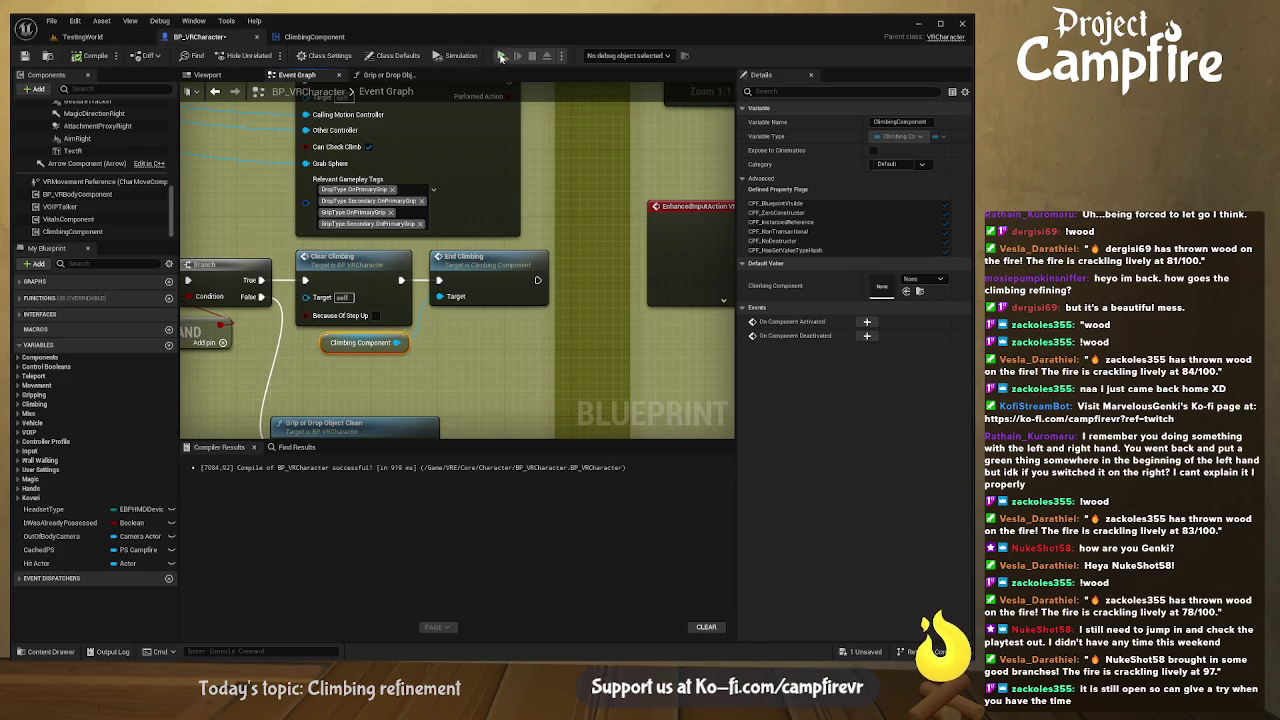
{"action": "left_click", "coordinate": [503, 56]}
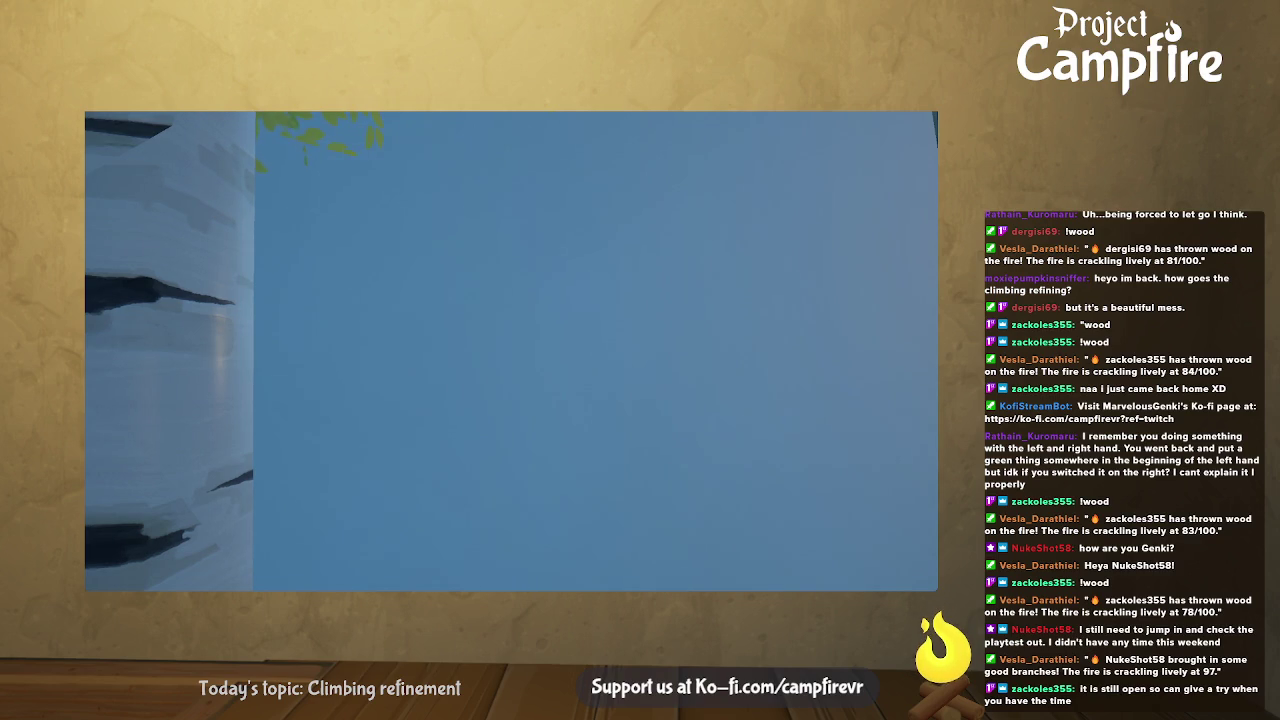
- Stop the play-test and bring up ClimbingComponent's Event Graph
{"action": "key", "text": "Escape"}
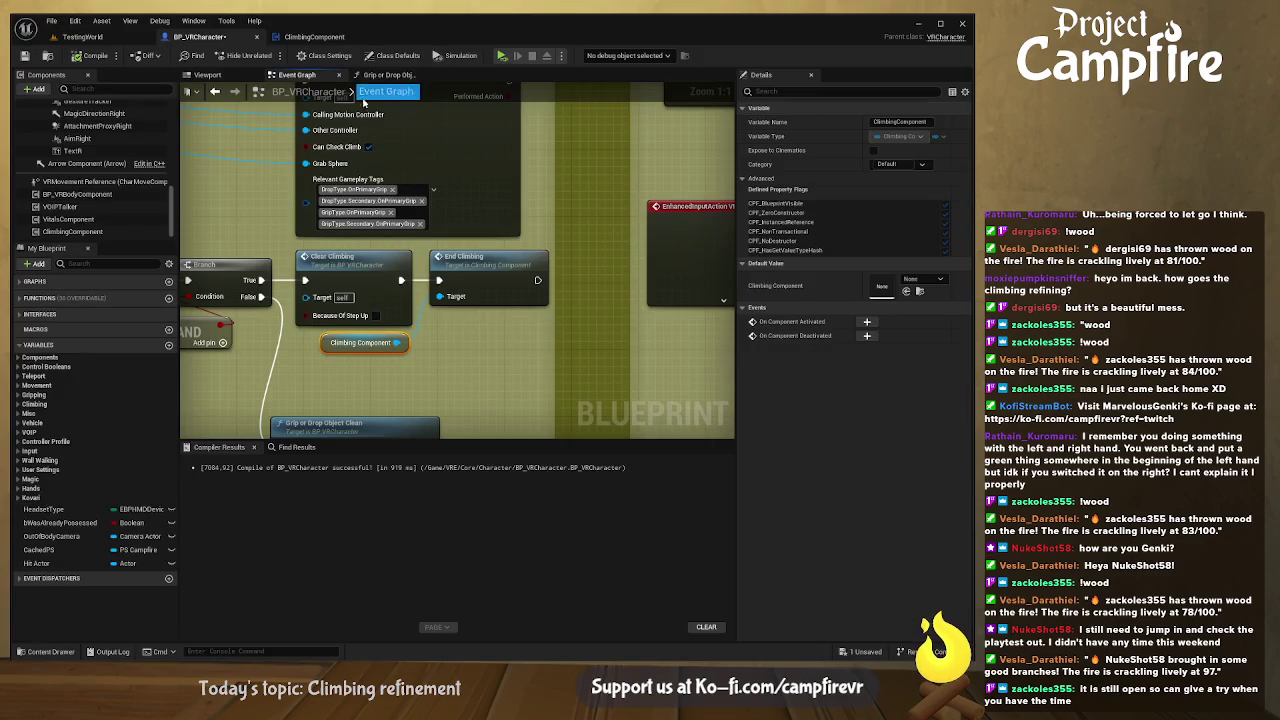
{"action": "left_click", "coordinate": [314, 37]}
{"action": "left_click", "coordinate": [191, 75]}
- Wire Update Supporting Hands and Update Climb Stamina to their Print String nodes and save
{"action": "left_click_drag", "start_coordinate": [428, 320], "coordinate": [587, 226]}
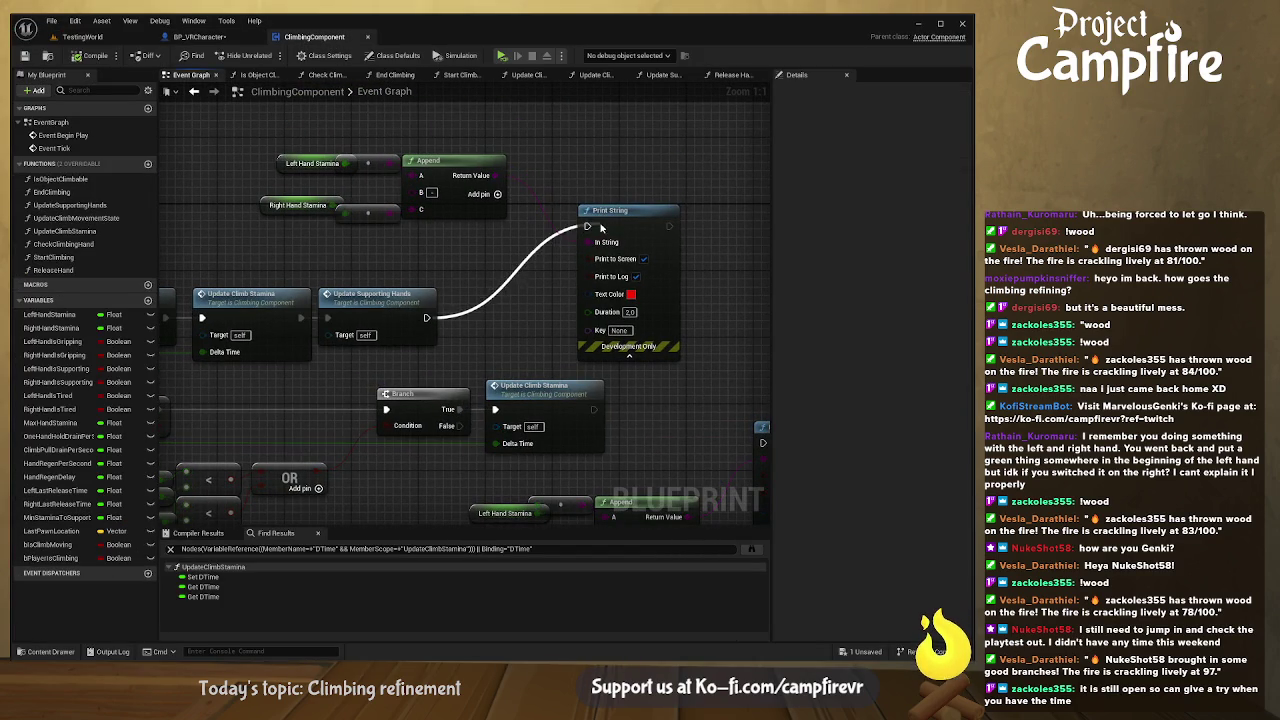
{"action": "mouse_move", "coordinate": [617, 401]}
{"action": "left_mouse_down"}
{"action": "mouse_move", "coordinate": [464, 287]}
{"action": "mouse_move", "coordinate": [611, 329]}
{"action": "left_mouse_up"}
{"action": "mouse_move", "coordinate": [380, 266]}
{"action": "left_mouse_down"}
{"action": "mouse_move", "coordinate": [587, 322]}
{"action": "mouse_move", "coordinate": [571, 223]}
{"action": "left_mouse_up"}
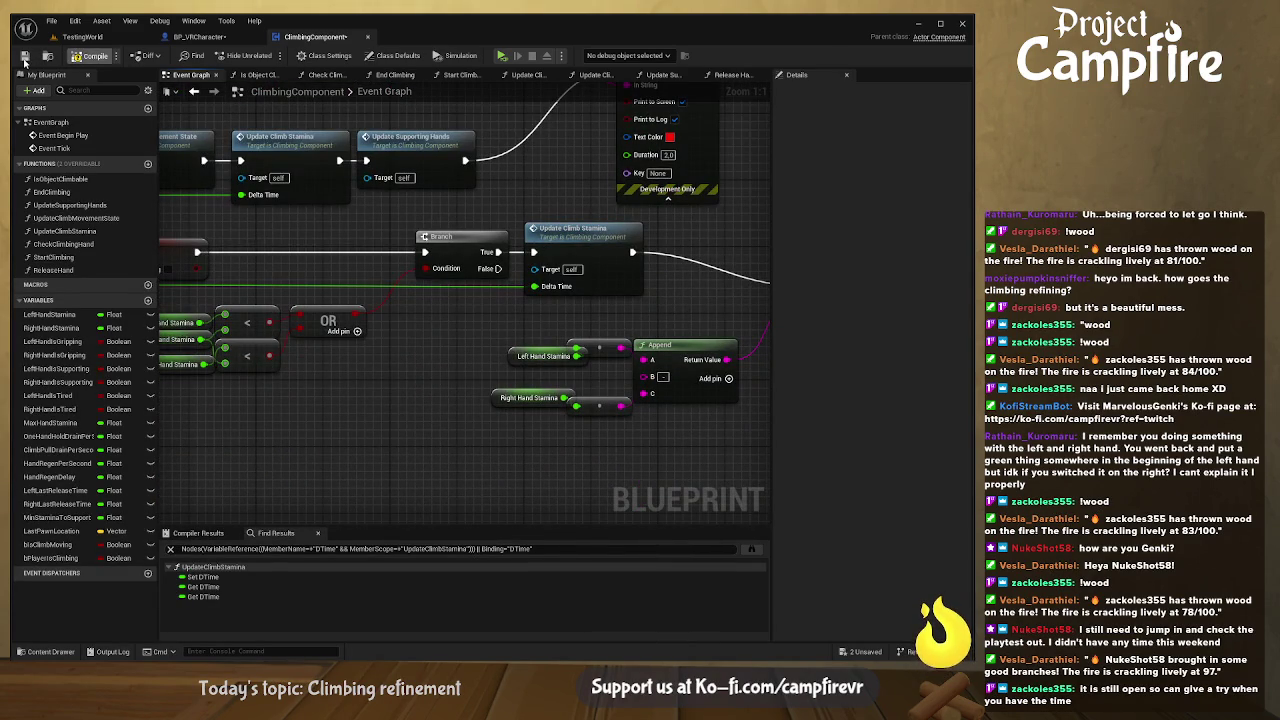
{"action": "left_click", "coordinate": [25, 56]}
- Play-test climbing on the Cube wall in TestingWorld, then return to BP_VRCharacter
{"action": "left_click", "coordinate": [82, 37]}
{"action": "left_click", "coordinate": [266, 56]}
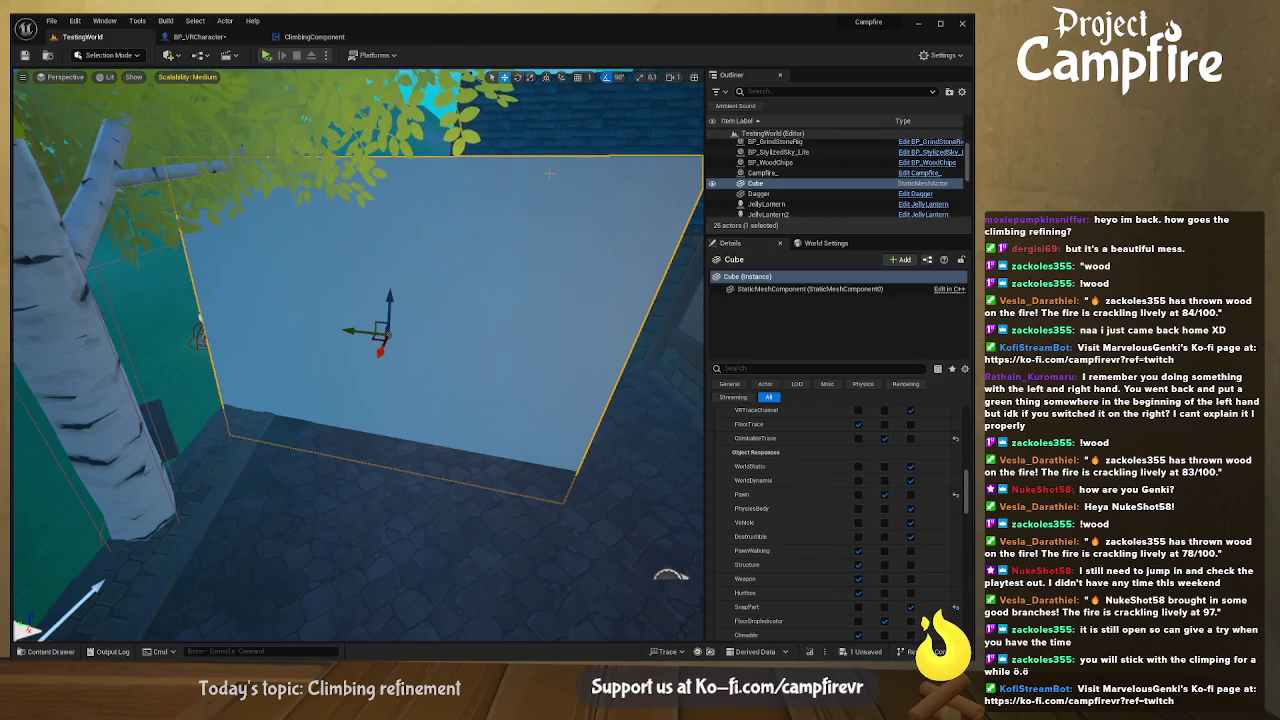
{"action": "left_click", "coordinate": [199, 37]}
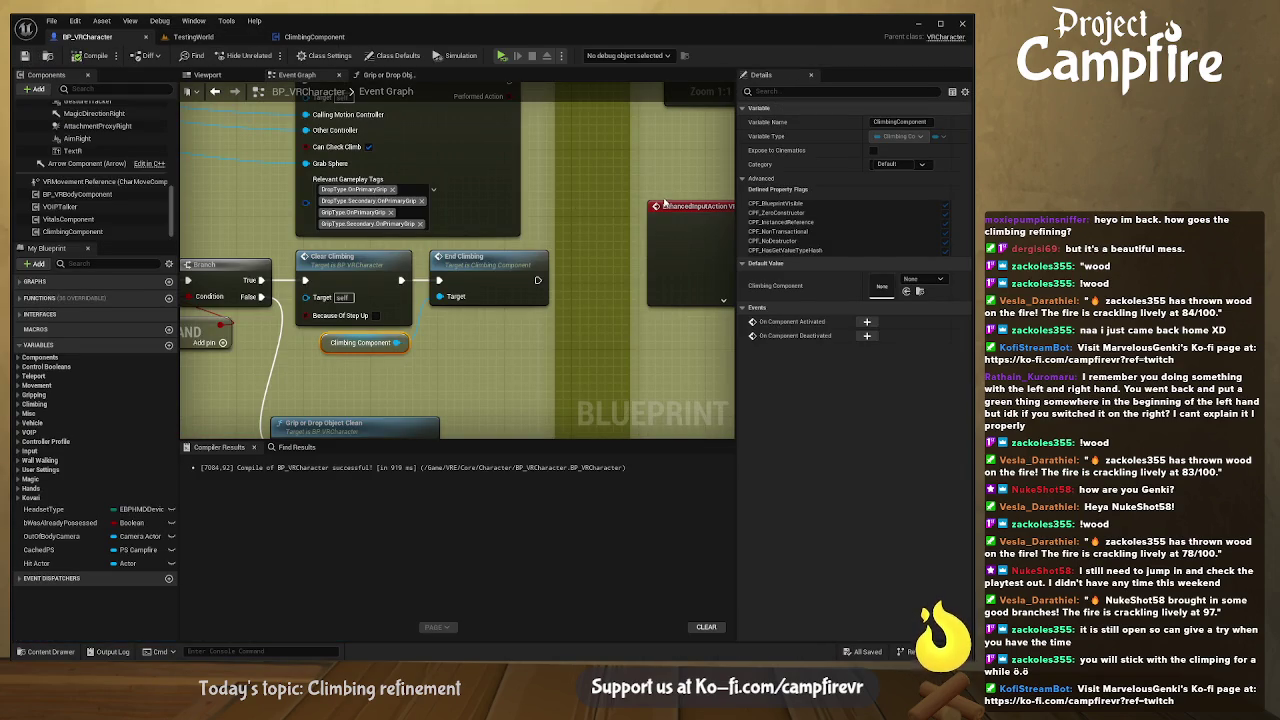